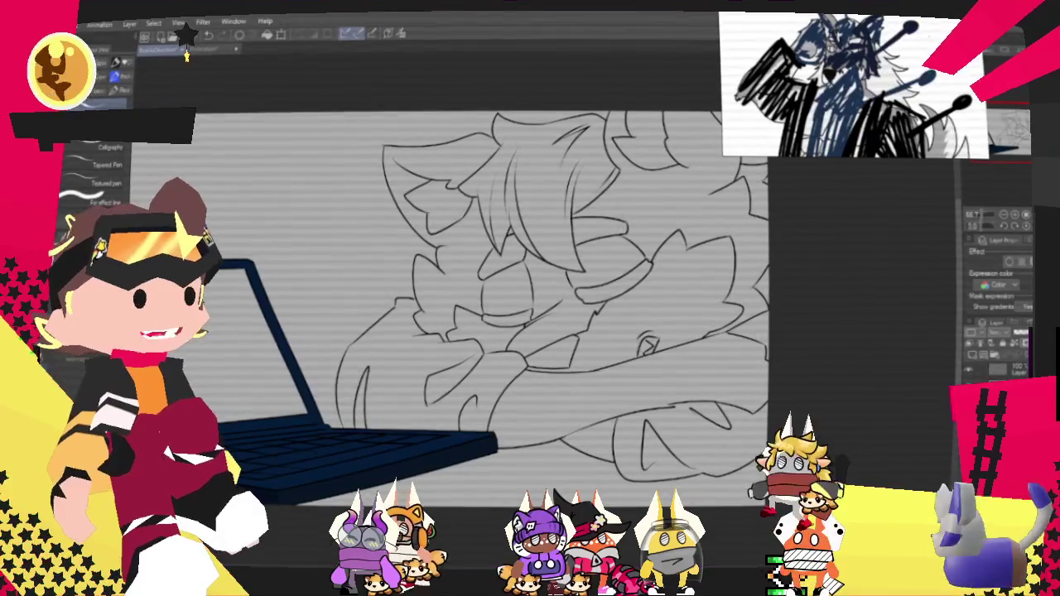
# Step: Zoom and pan across the sleeping figure's face and arm to inspect the navy and black fills
pyautogui.scroll(-2, 610, 438)
pyautogui.scroll(3, 621, 427)
pyautogui.scroll(2, 634, 414)
pyautogui.scroll(2, 653, 394)
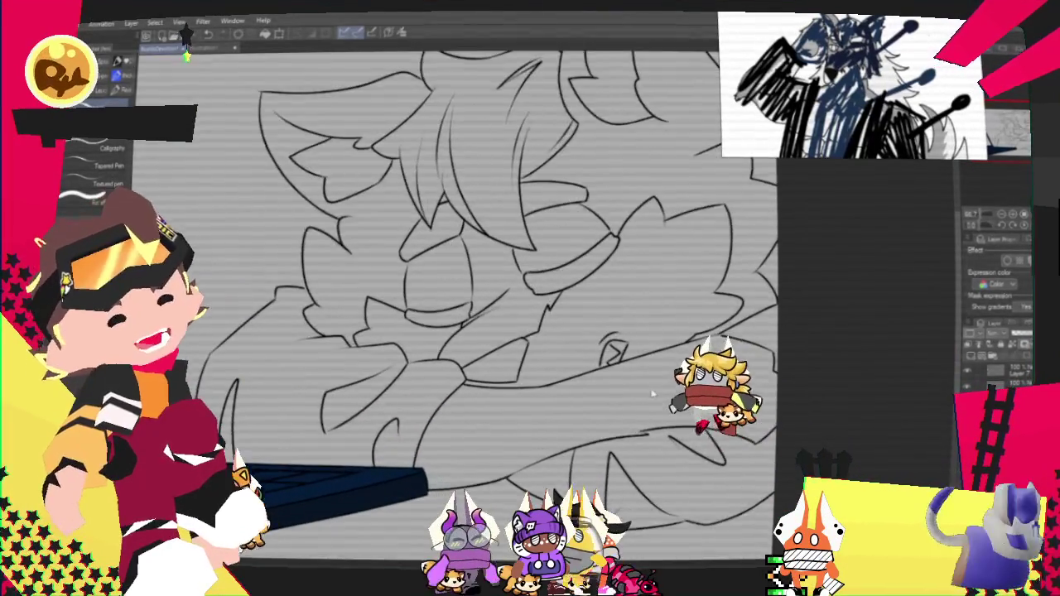
pyautogui.scroll(1, 642, 393)
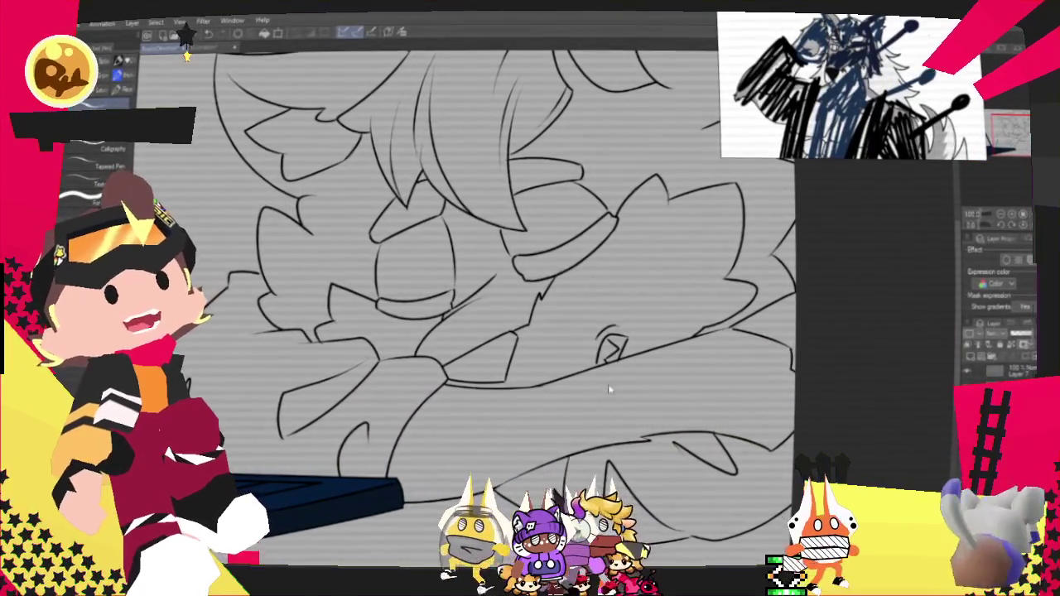
pyautogui.moveTo(607, 384); pyautogui.dragTo(678, 367)
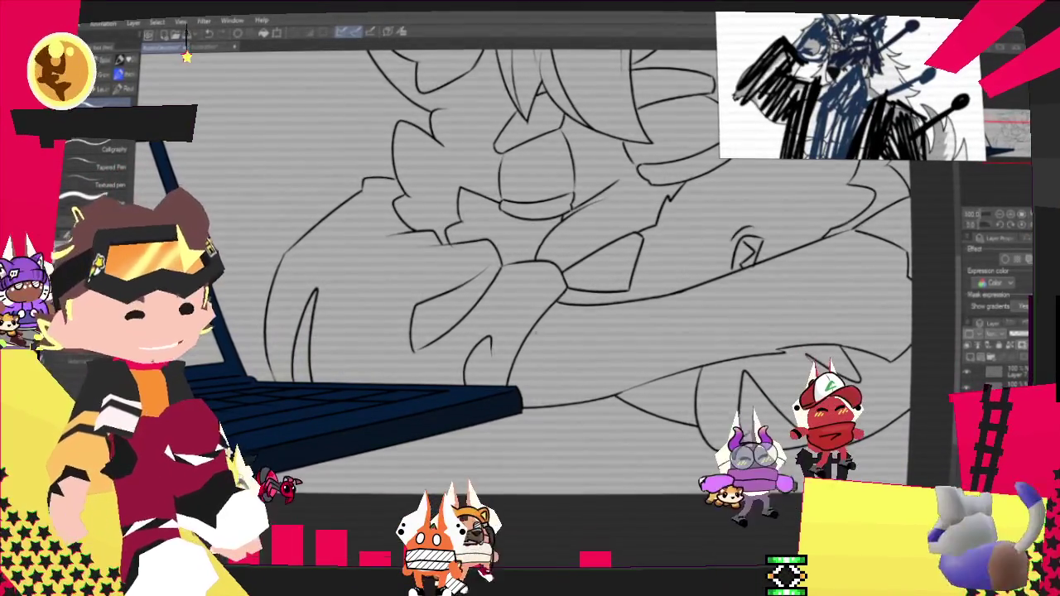
pyautogui.scroll(3, 745, 244)
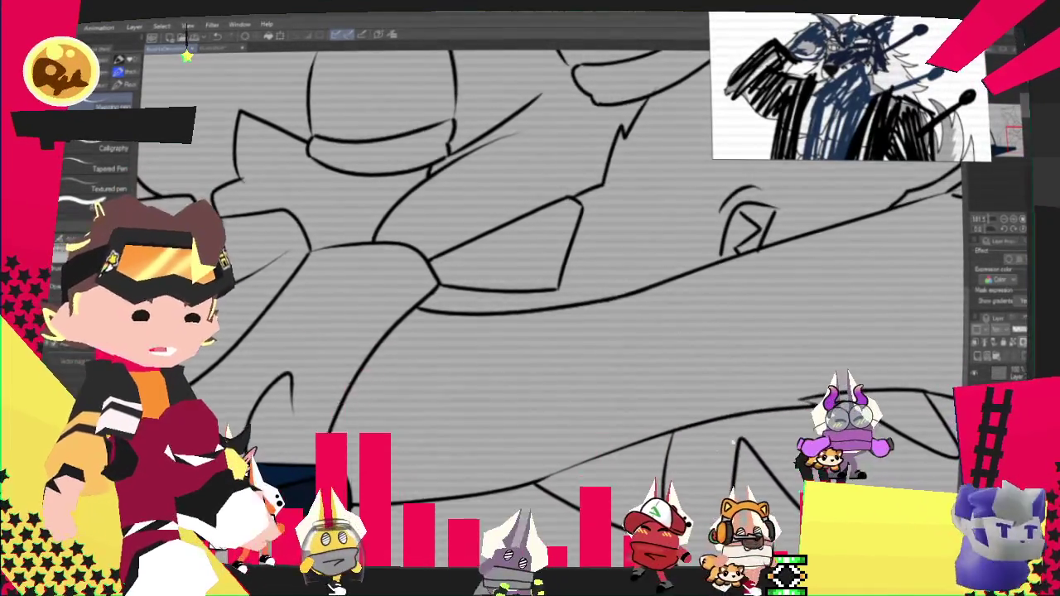
pyautogui.scroll(-2, 632, 423)
pyautogui.scroll(-3, 633, 422)
pyautogui.scroll(2, 723, 404)
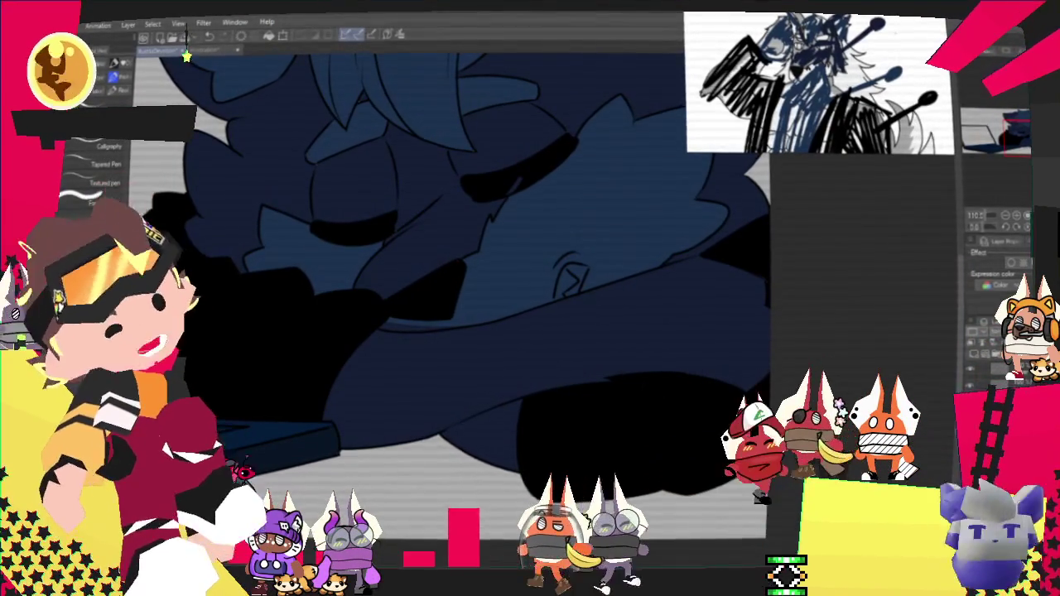
# Step: Pan to the navy figure's face and select the Fill tool (G)
pyautogui.moveTo(414, 249)
pyautogui.mouseDown()
pyautogui.moveTo(522, 307)
pyautogui.moveTo(547, 282)
pyautogui.mouseUp()
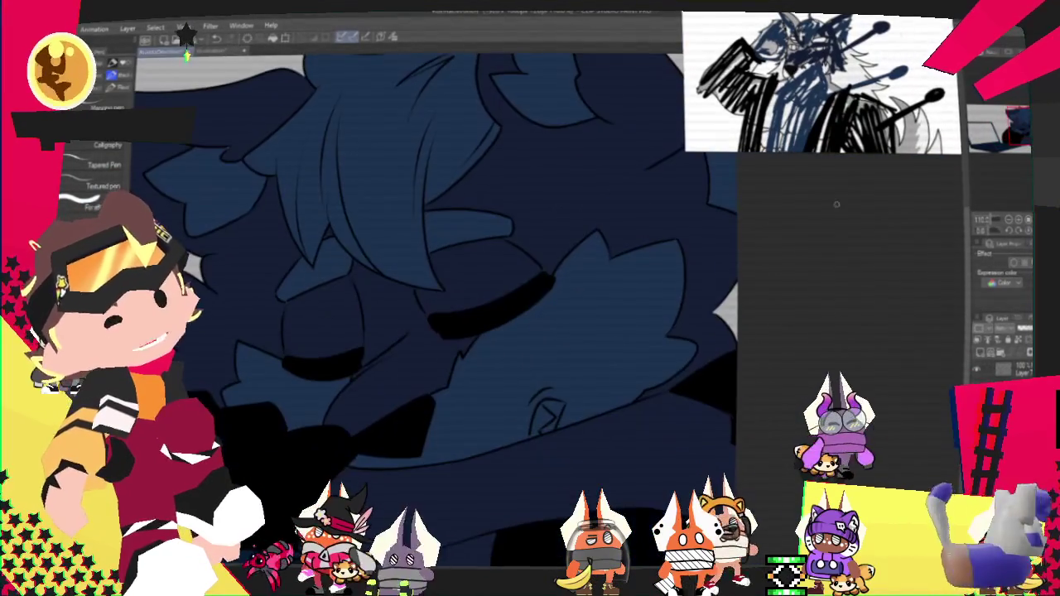
pyautogui.press('g')
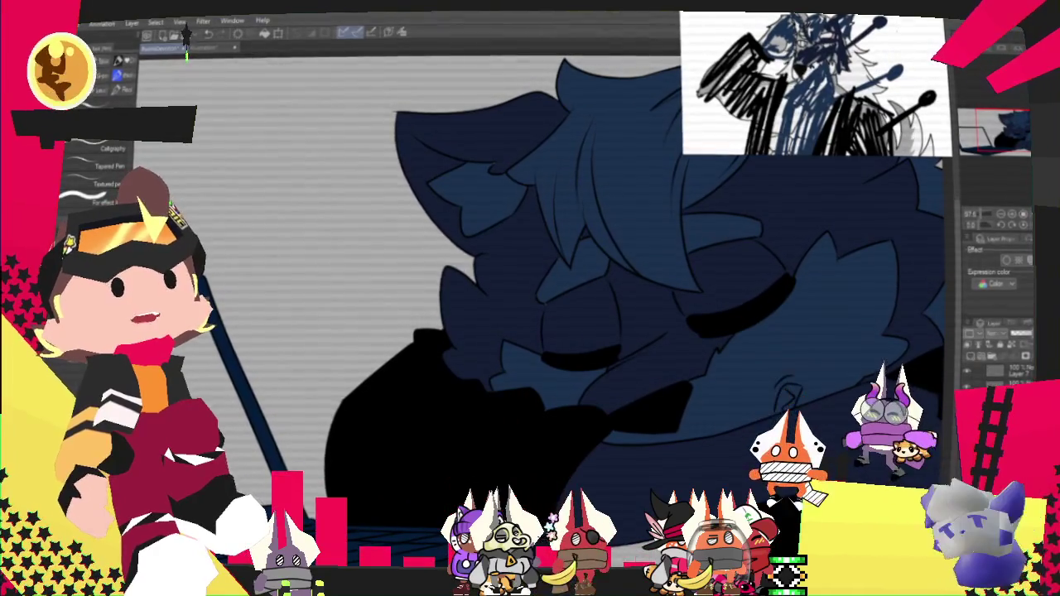
# Step: Zoom in and out around the face, then hide the dark blue fill to check the line art
pyautogui.scroll(-5, 672, 457)
pyautogui.scroll(5, 696, 414)
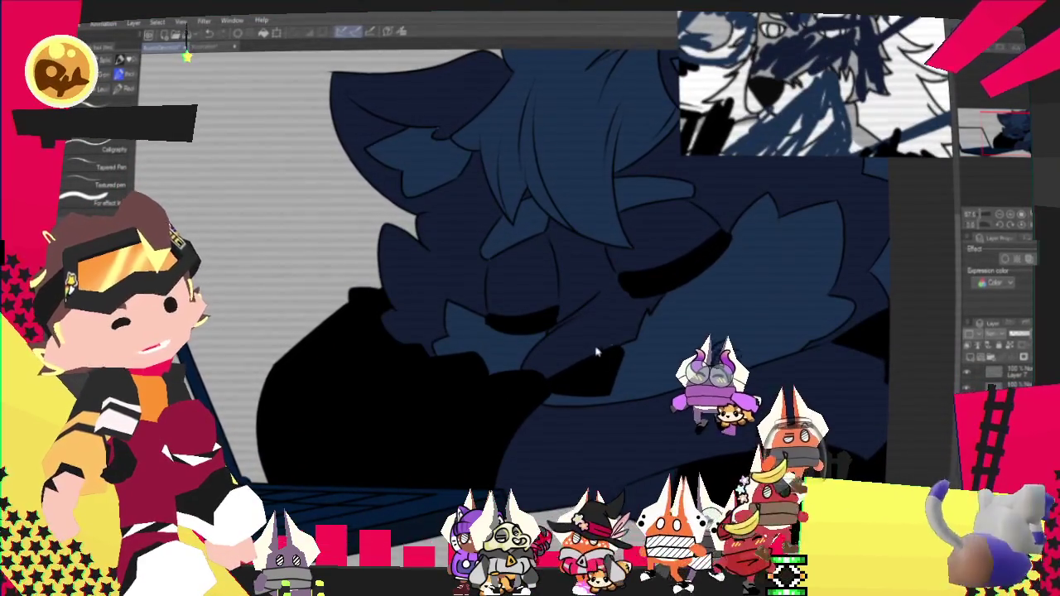
pyautogui.scroll(-3, 574, 379)
pyautogui.scroll(3, 733, 217)
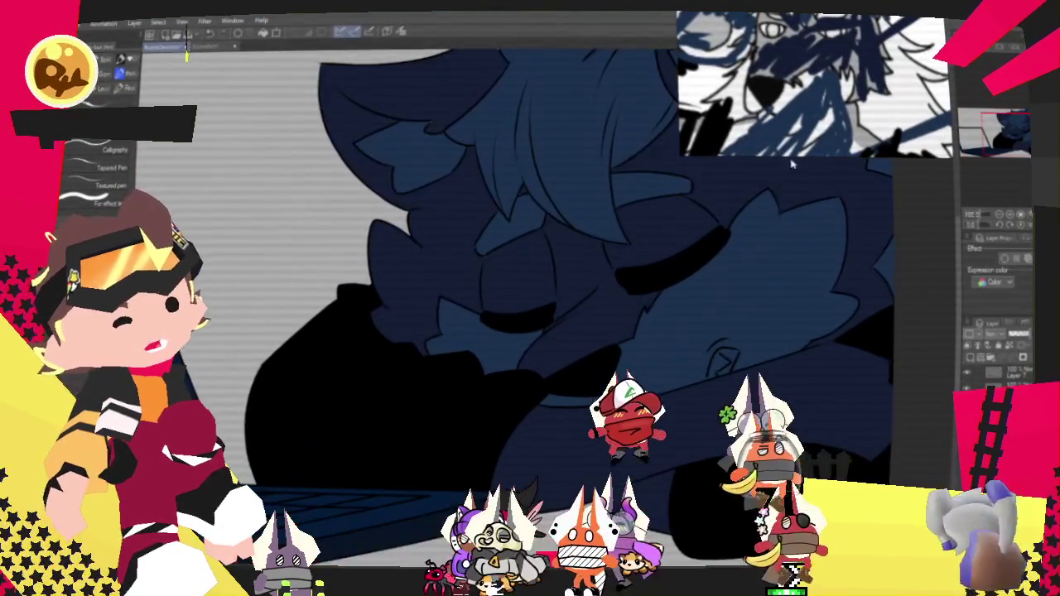
pyautogui.scroll(-3, 574, 302)
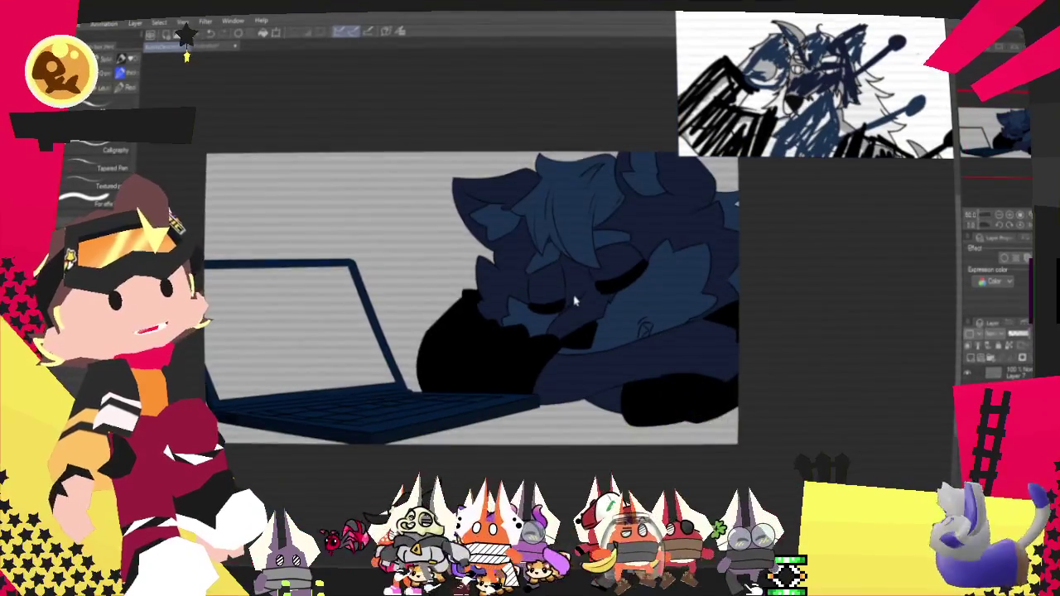
pyautogui.scroll(-1, 574, 302)
pyautogui.scroll(-2, 574, 303)
pyautogui.scroll(3, 574, 303)
pyautogui.scroll(1, 573, 305)
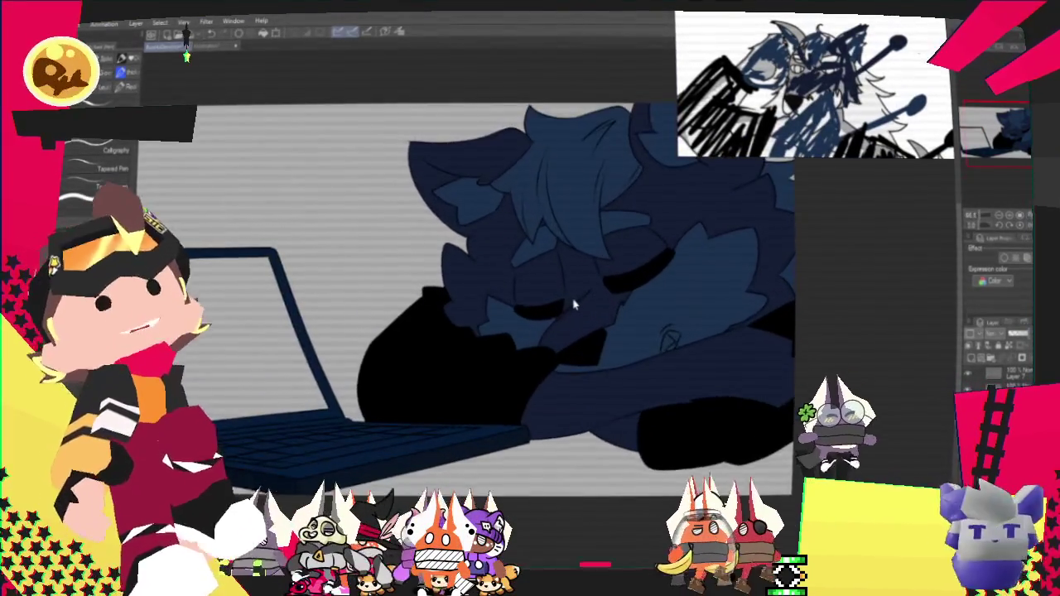
pyautogui.scroll(2, 574, 305)
pyautogui.scroll(1, 663, 310)
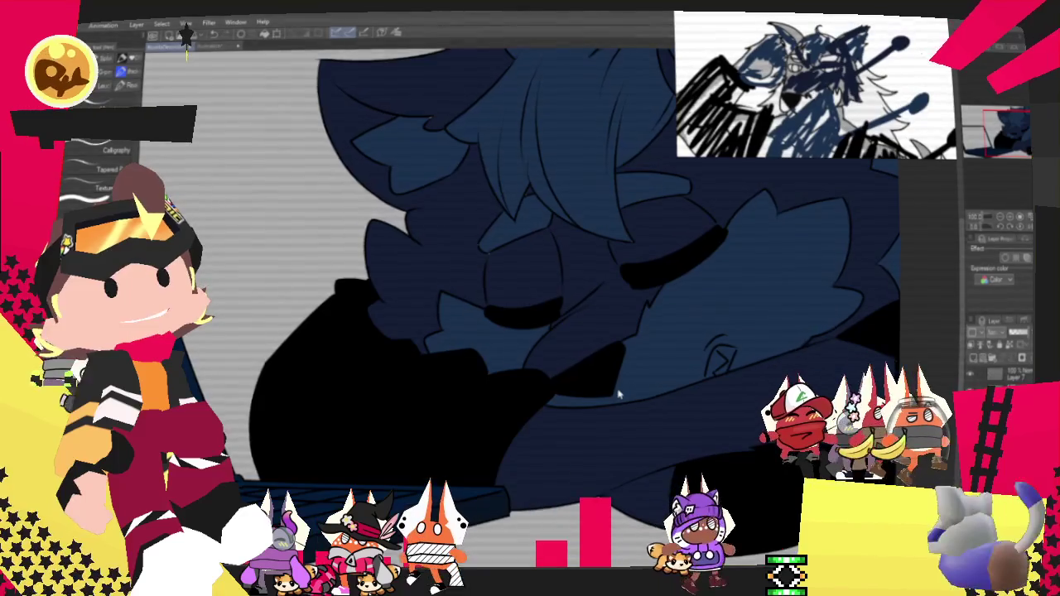
pyautogui.scroll(-2, 630, 348)
pyautogui.scroll(-1, 575, 368)
pyautogui.scroll(1, 576, 368)
pyautogui.scroll(1, 588, 357)
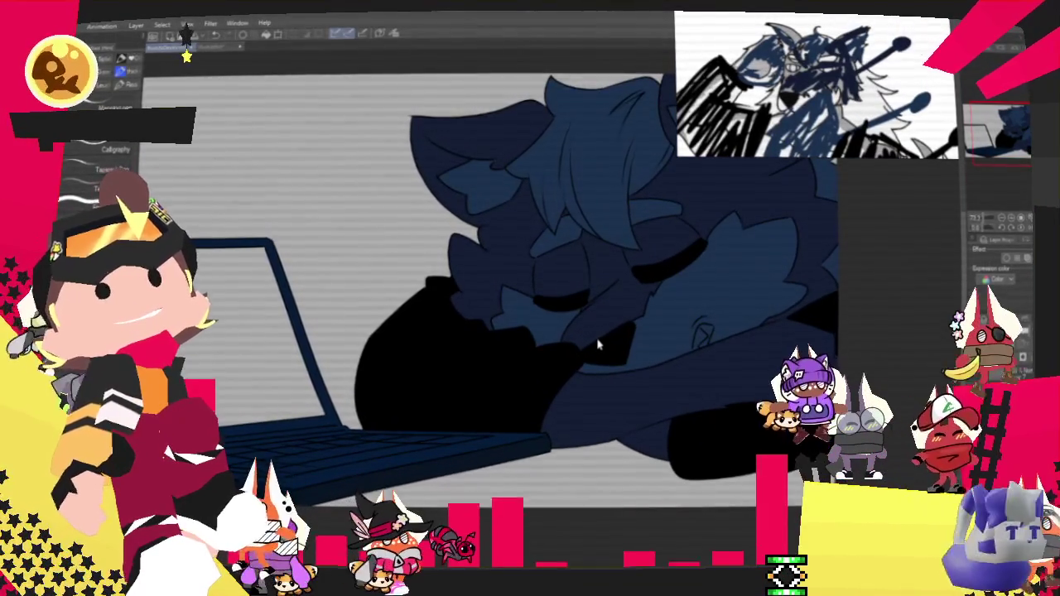
pyautogui.scroll(1, 593, 320)
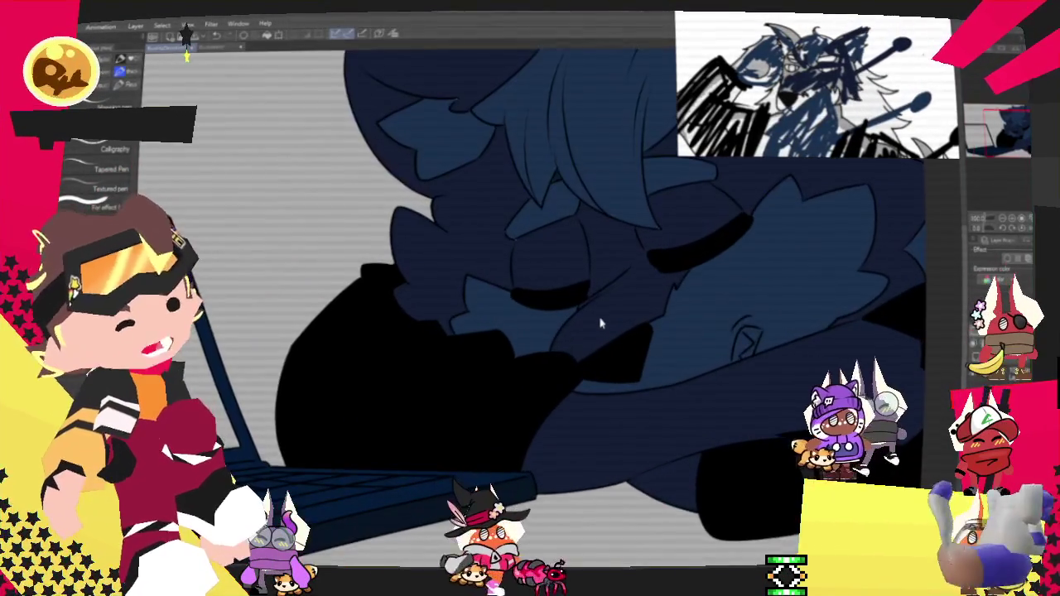
pyautogui.scroll(1, 595, 326)
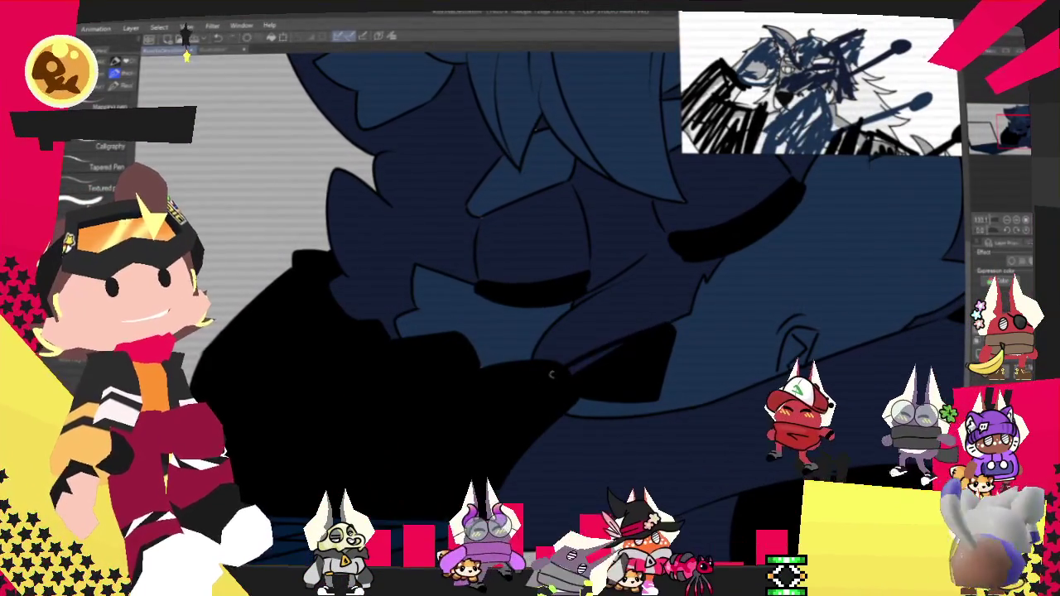
pyautogui.hotkey('ctrl', 'z')
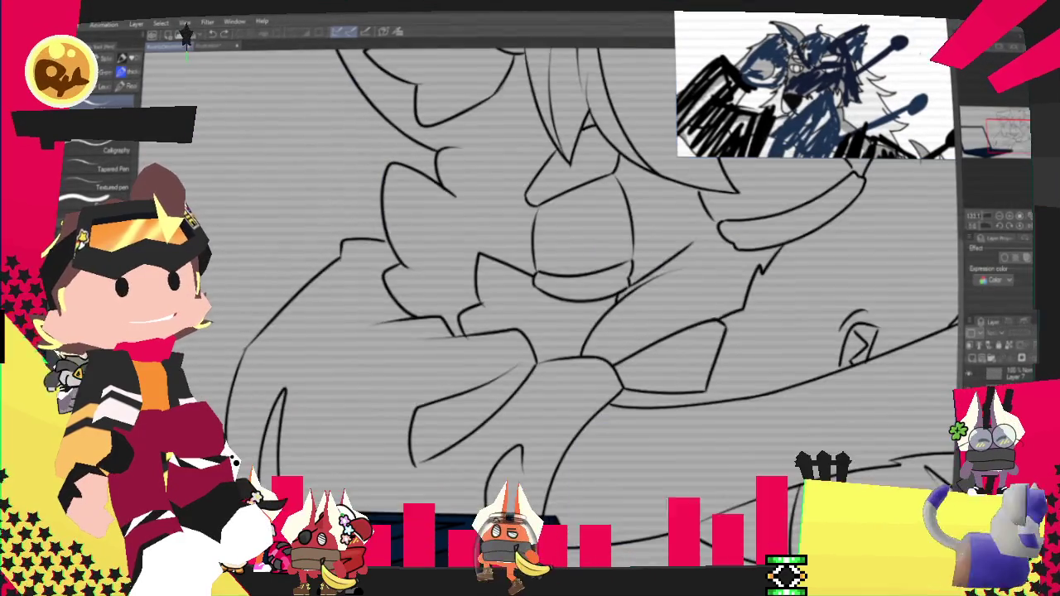
# Step: Hide the dark blue fill over the line art, then restore it
pyautogui.hotkey('ctrl', 'z')
pyautogui.hotkey('ctrl', 'y')
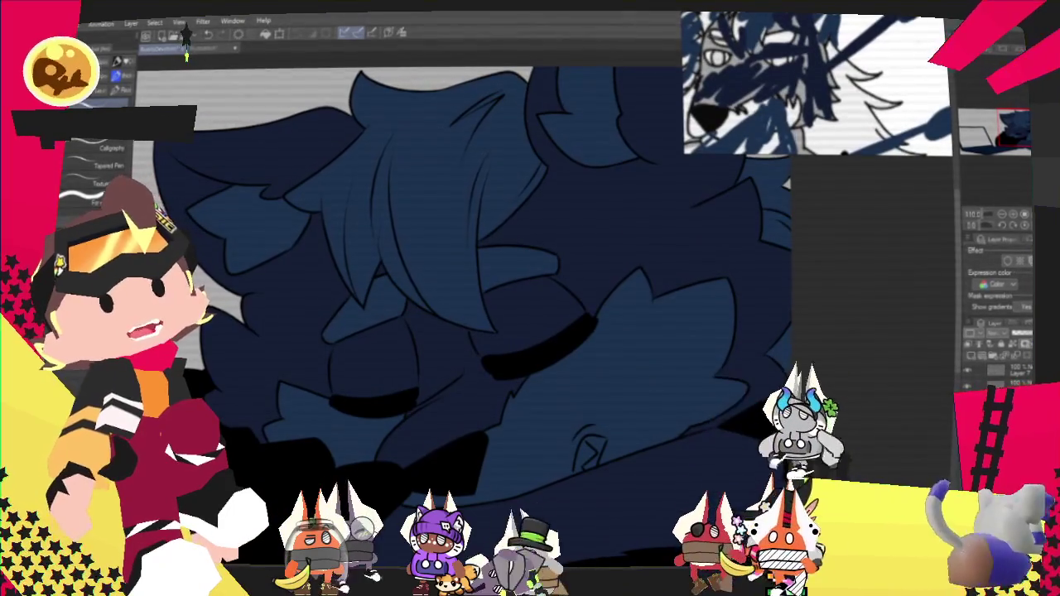
pyautogui.scroll(-5, 662, 280)
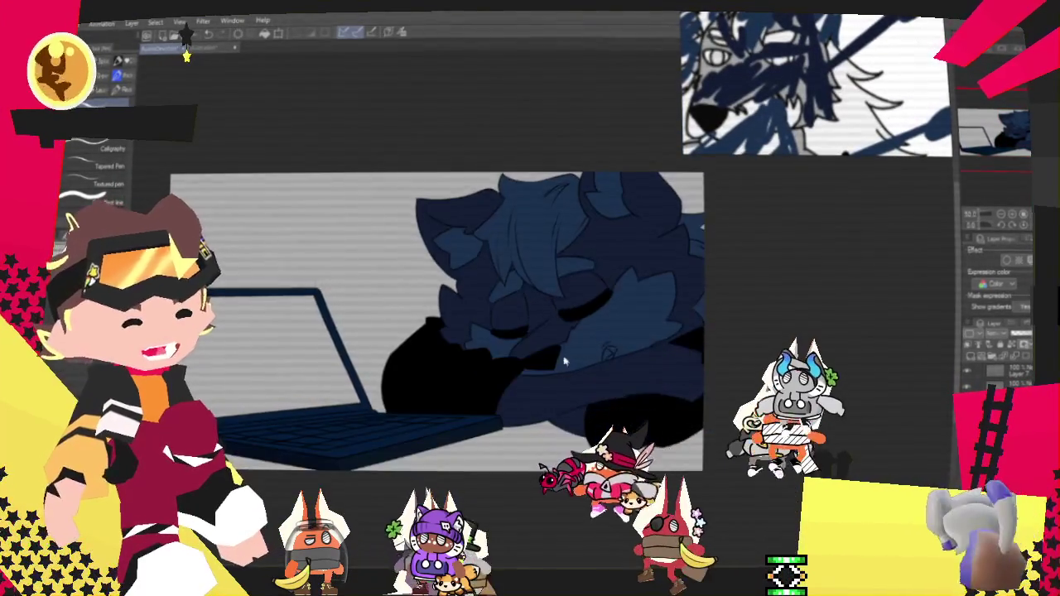
pyautogui.scroll(2, 740, 238)
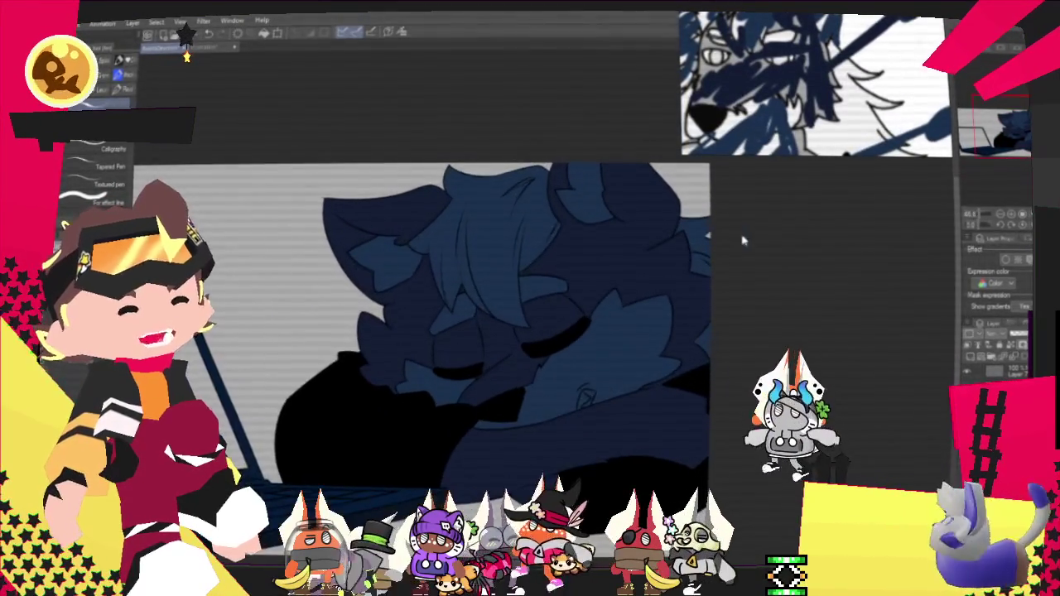
pyautogui.scroll(2, 734, 234)
pyautogui.scroll(-3, 824, 98)
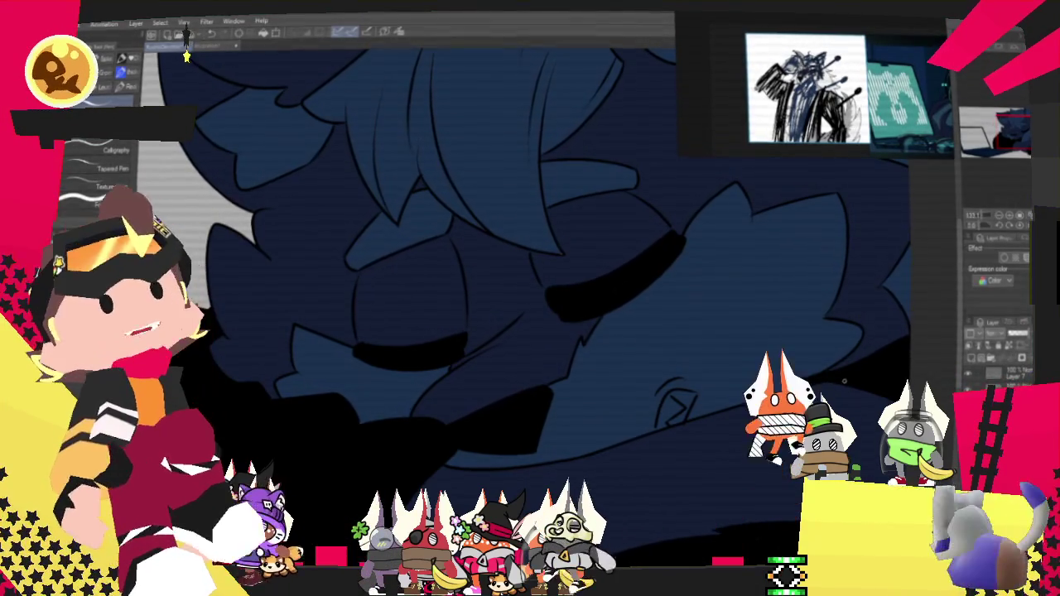
# Step: Zoom the Sub View to the dark teal-laptop reference and sample a colour from it
pyautogui.scroll(-2, 530, 289)
pyautogui.scroll(-3, 530, 290)
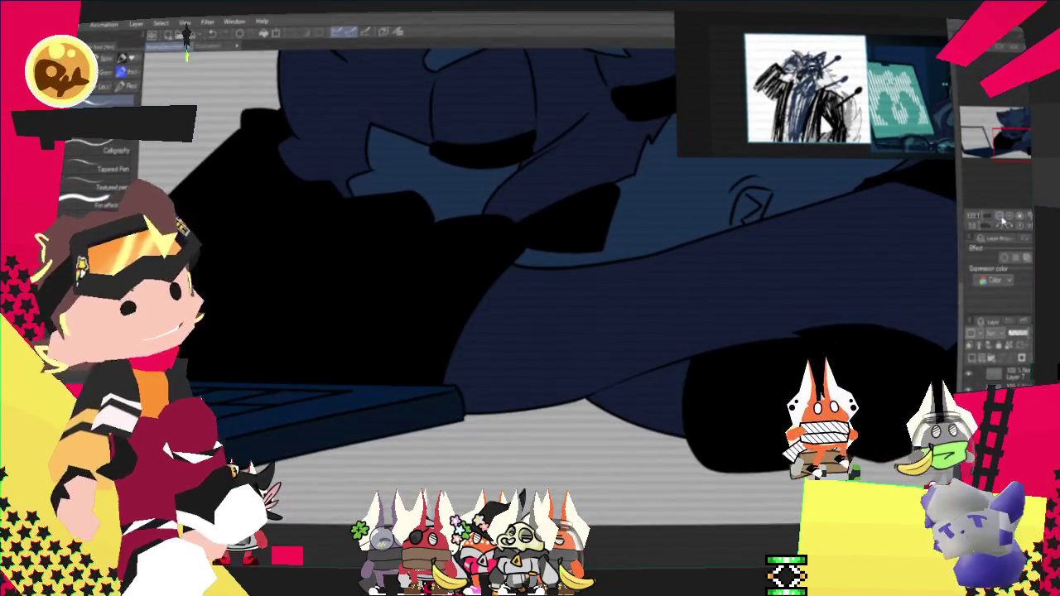
pyautogui.scroll(-3, 530, 298)
pyautogui.scroll(-2, 530, 298)
pyautogui.scroll(-1, 530, 298)
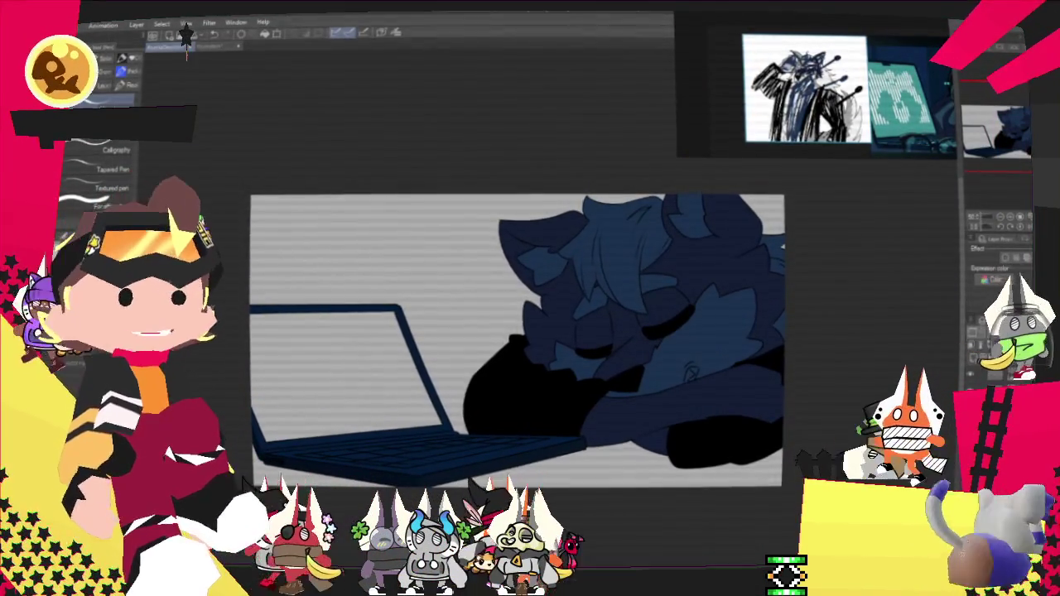
pyautogui.scroll(-3, 844, 54)
pyautogui.scroll(2, 845, 54)
pyautogui.scroll(2, 853, 57)
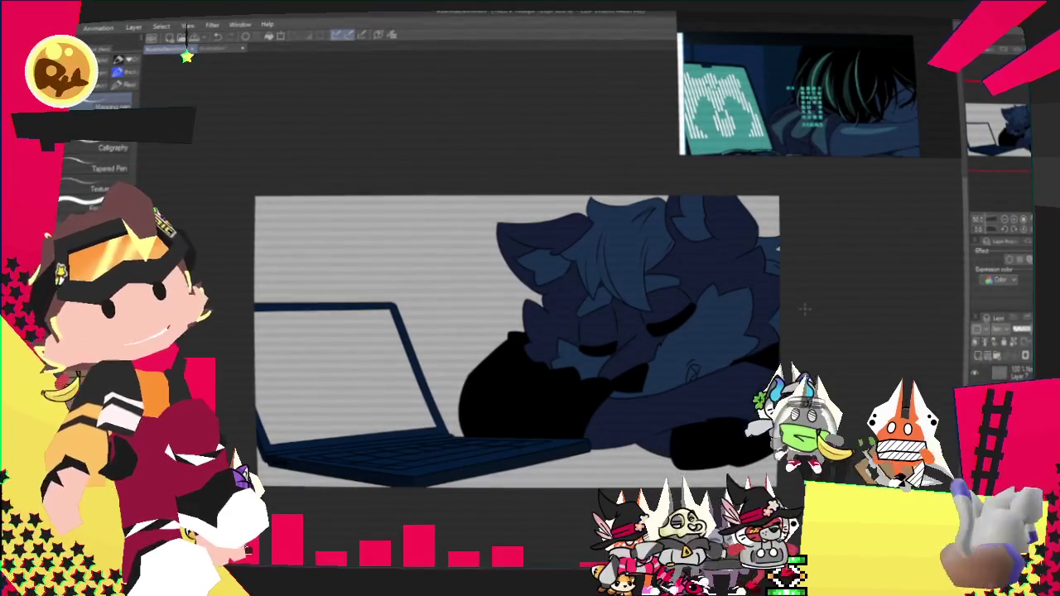
pyautogui.scroll(-1, 804, 309)
pyautogui.scroll(-2, 795, 302)
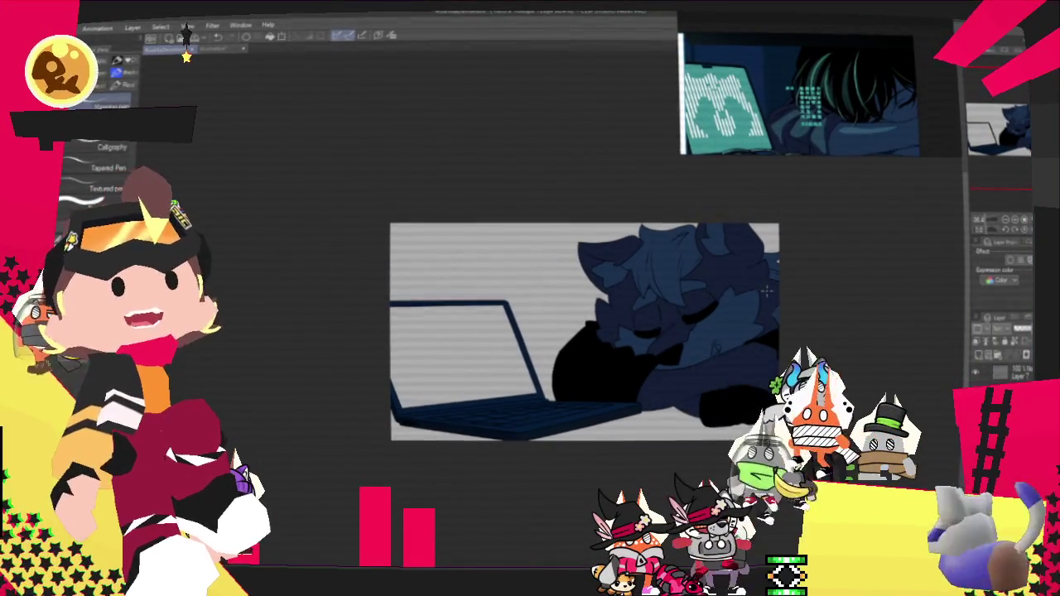
pyautogui.scroll(1, 735, 401)
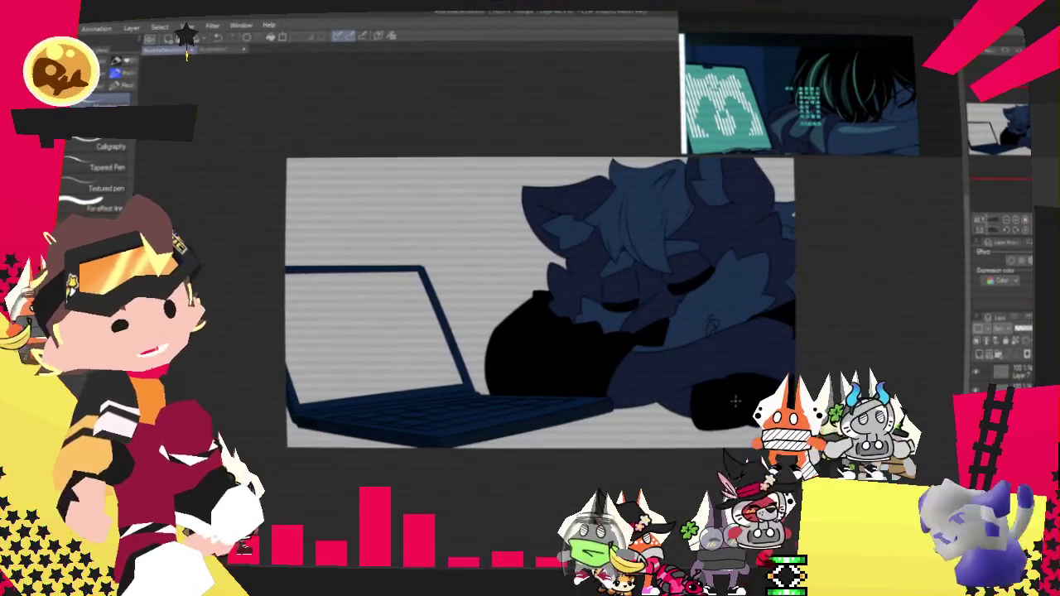
pyautogui.scroll(1, 736, 401)
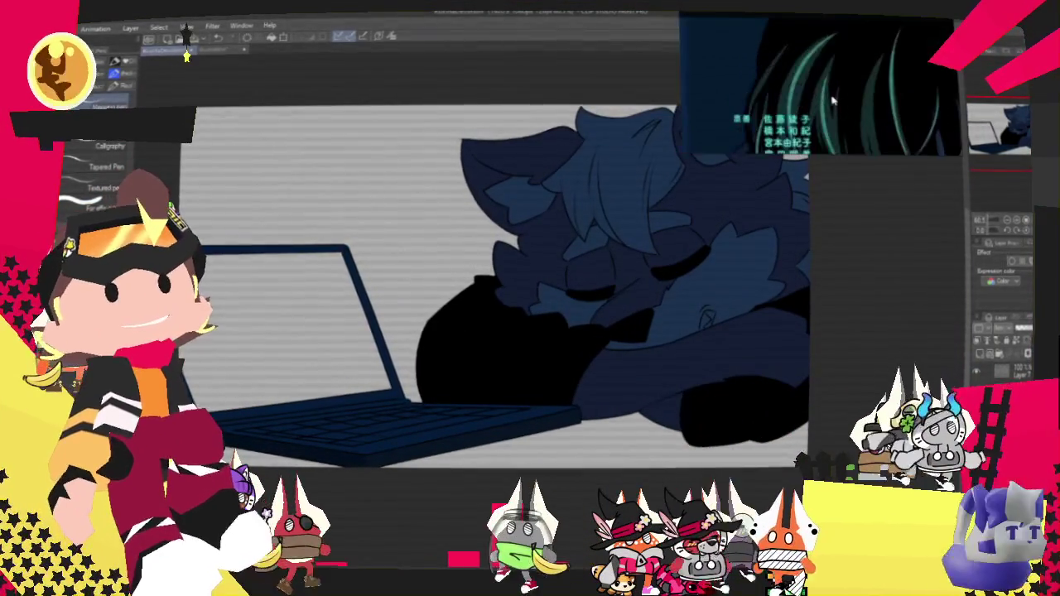
pyautogui.scroll(-1, 804, 107)
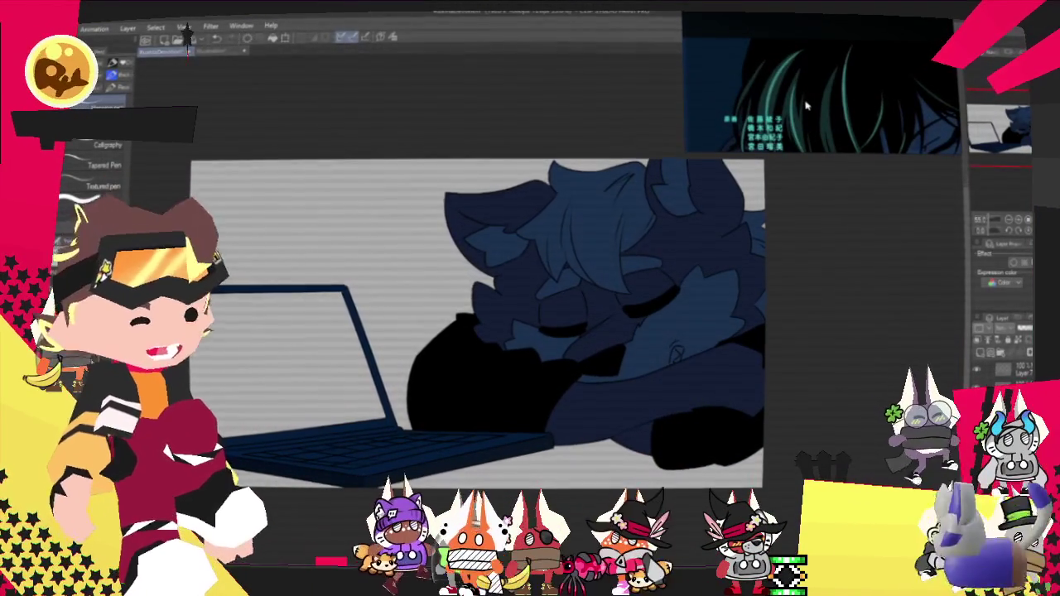
pyautogui.click(395, 40)
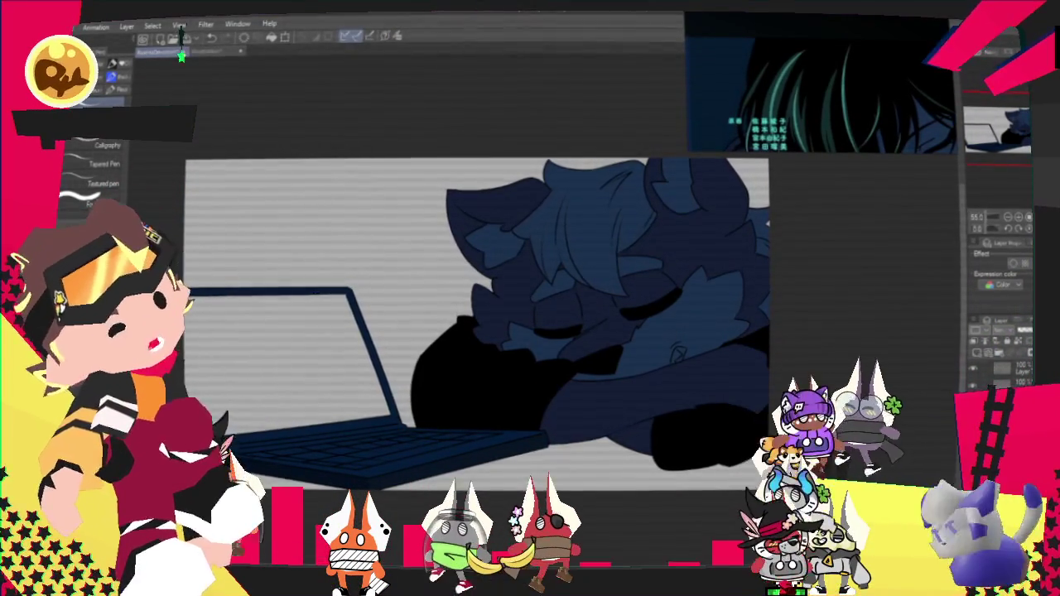
pyautogui.press('g')
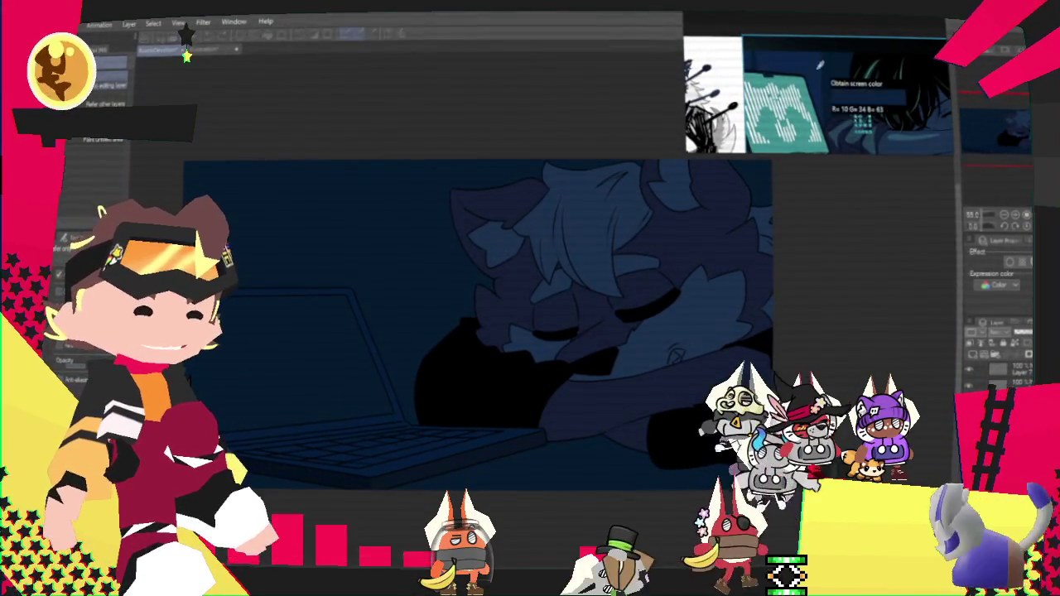
# Step: Try a lighter blue rectangle over the canvas twice, undoing both to keep the dark navy fill
pyautogui.press('o')
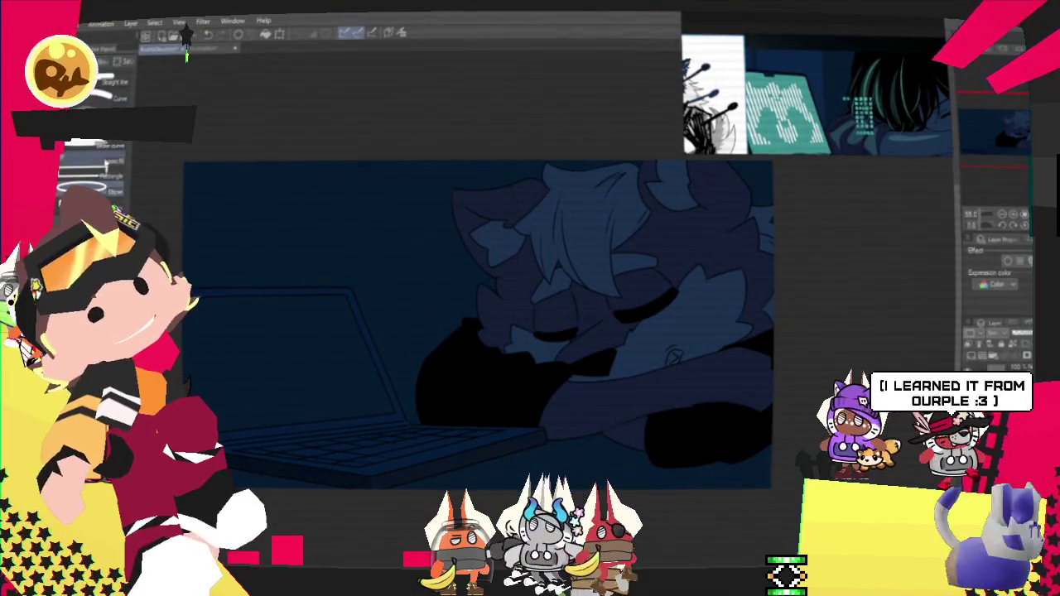
pyautogui.press('u')
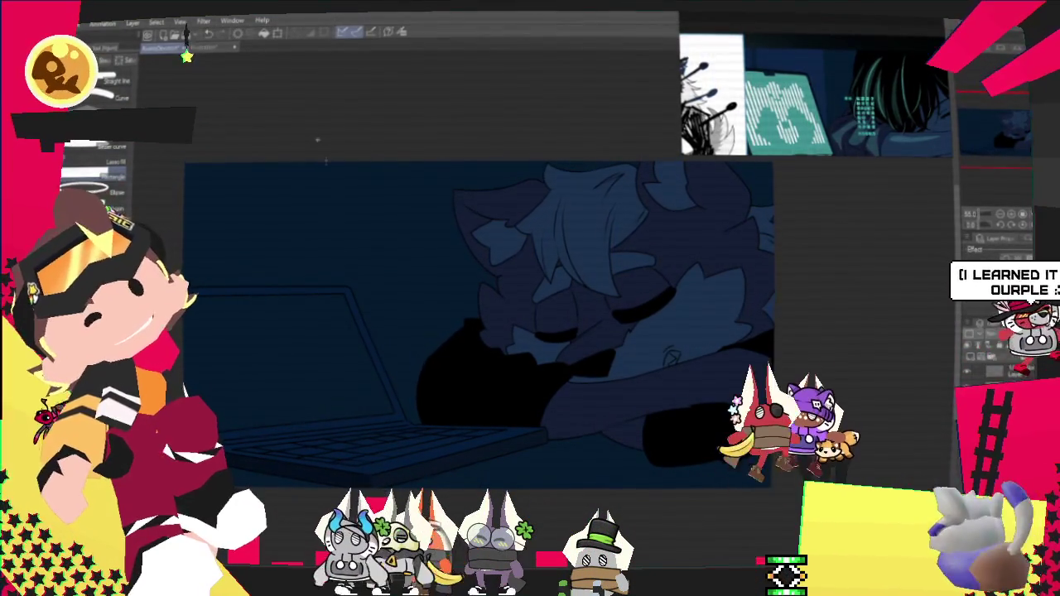
pyautogui.moveTo(361, 335); pyautogui.dragTo(380, 368)
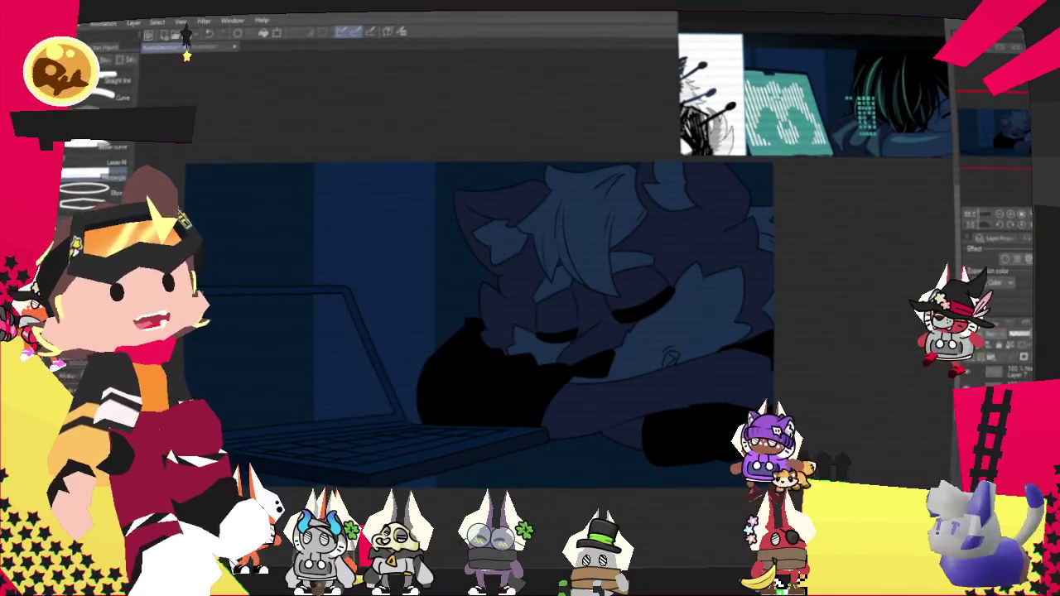
pyautogui.hotkey('ctrl', 'z')
pyautogui.moveTo(271, 130); pyautogui.dragTo(411, 477)
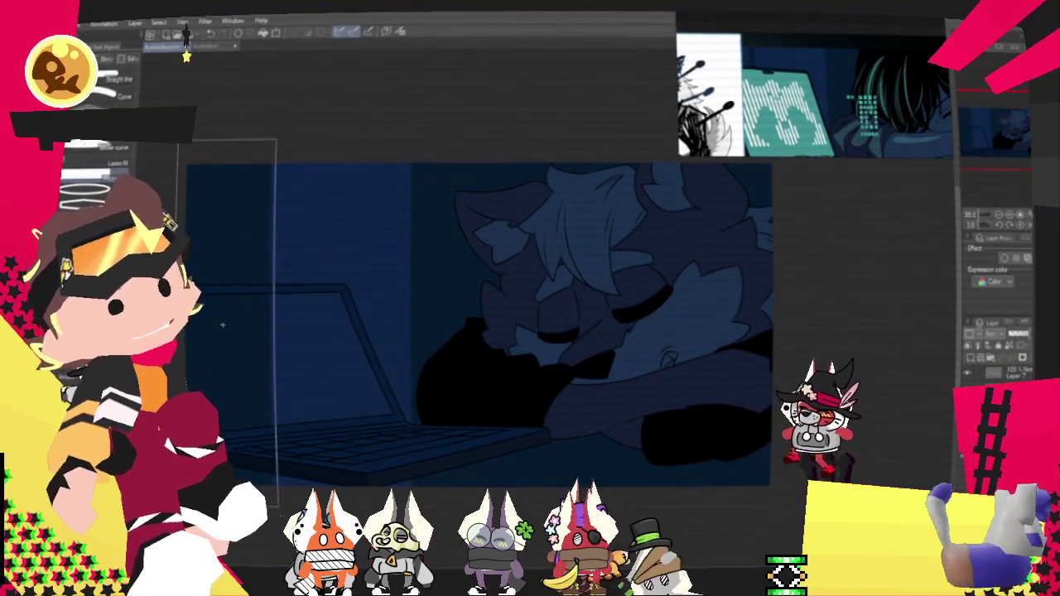
pyautogui.hotkey('ctrl', 'z')
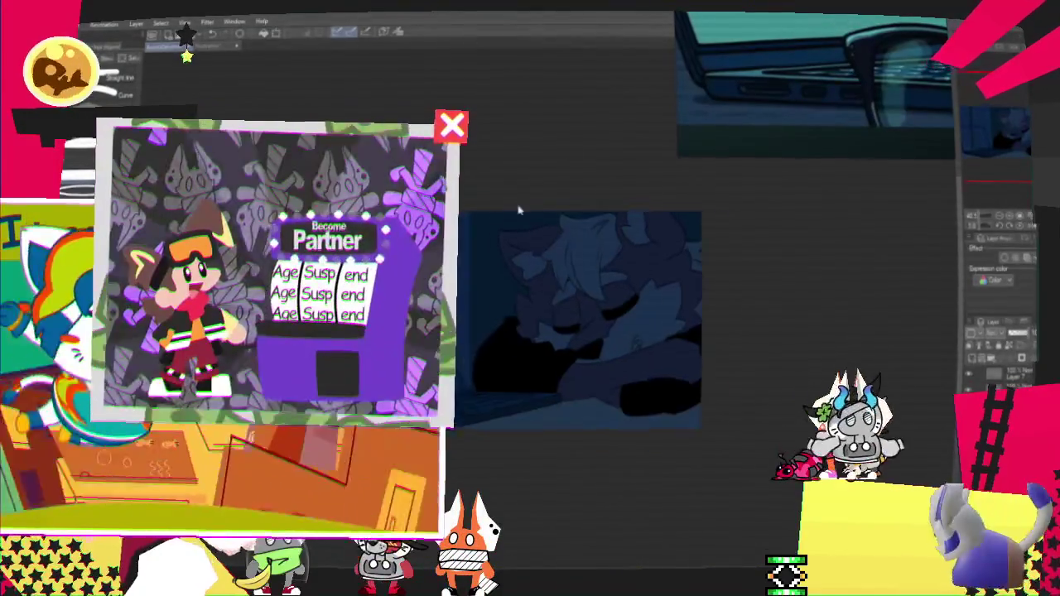
pyautogui.scroll(2, 502, 285)
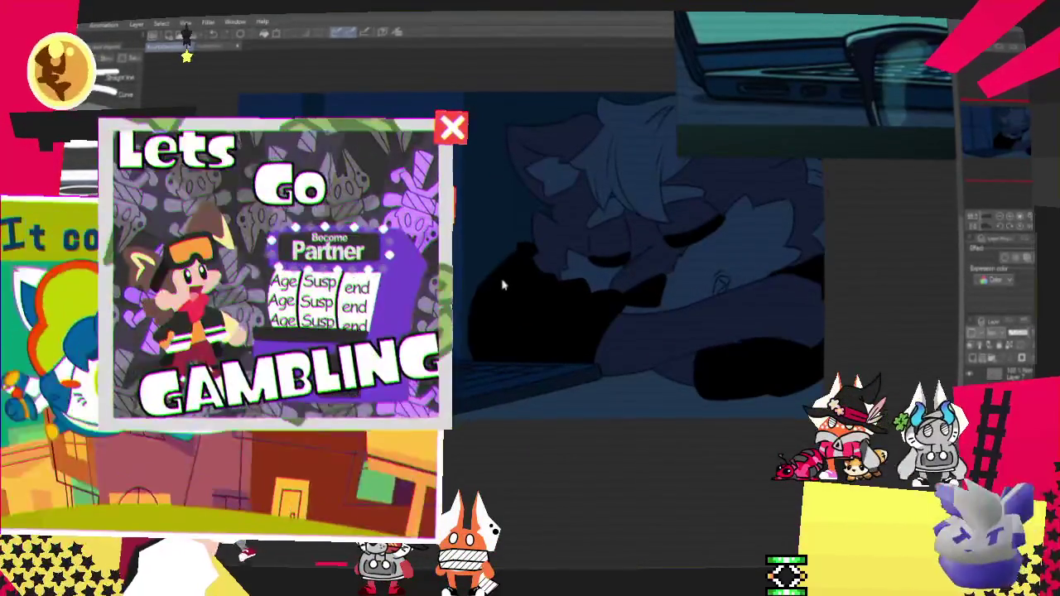
pyautogui.scroll(2, 502, 284)
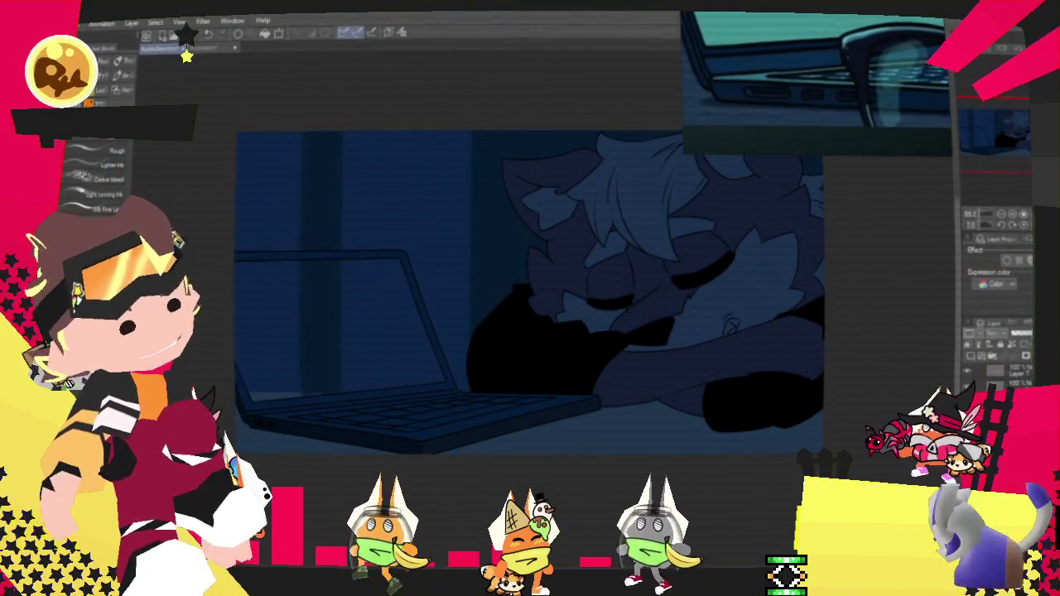
pyautogui.scroll(-2, 480, 323)
pyautogui.scroll(-1, 481, 323)
pyautogui.scroll(3, 547, 319)
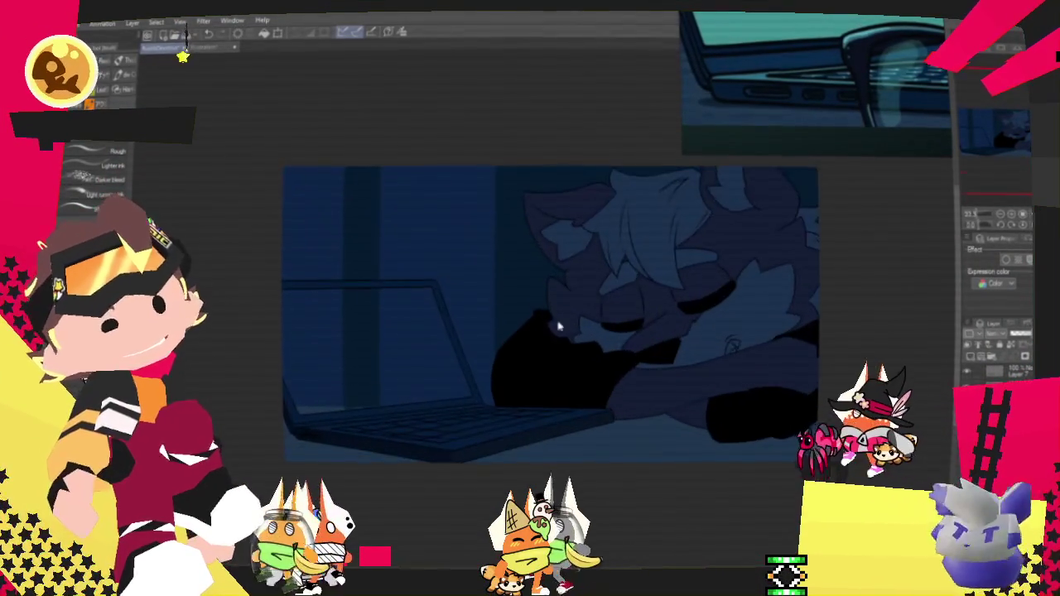
pyautogui.scroll(2, 587, 319)
pyautogui.scroll(-2, 696, 321)
pyautogui.scroll(2, 638, 300)
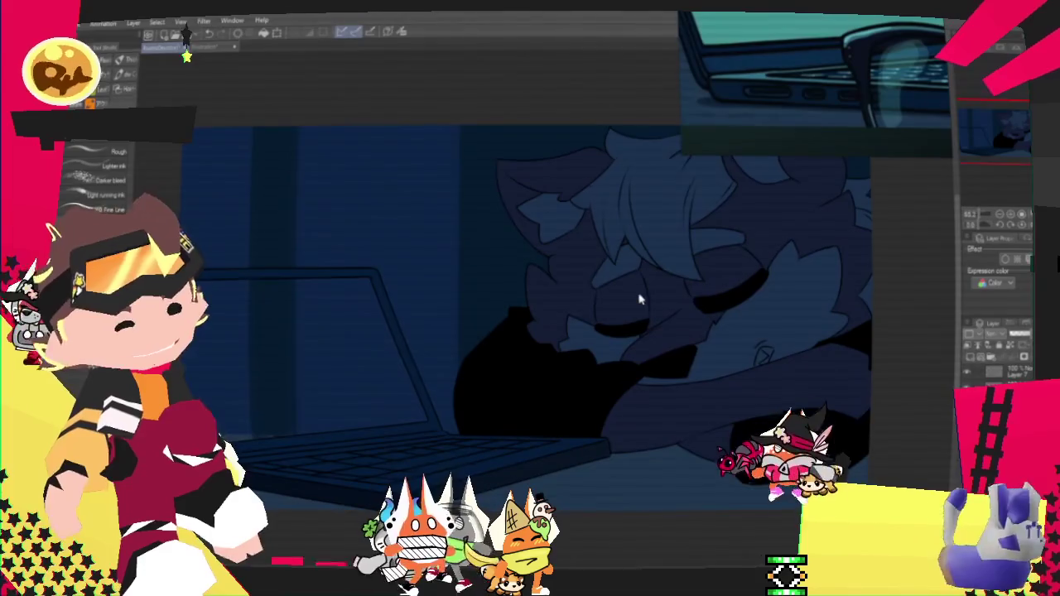
pyautogui.scroll(-1, 638, 299)
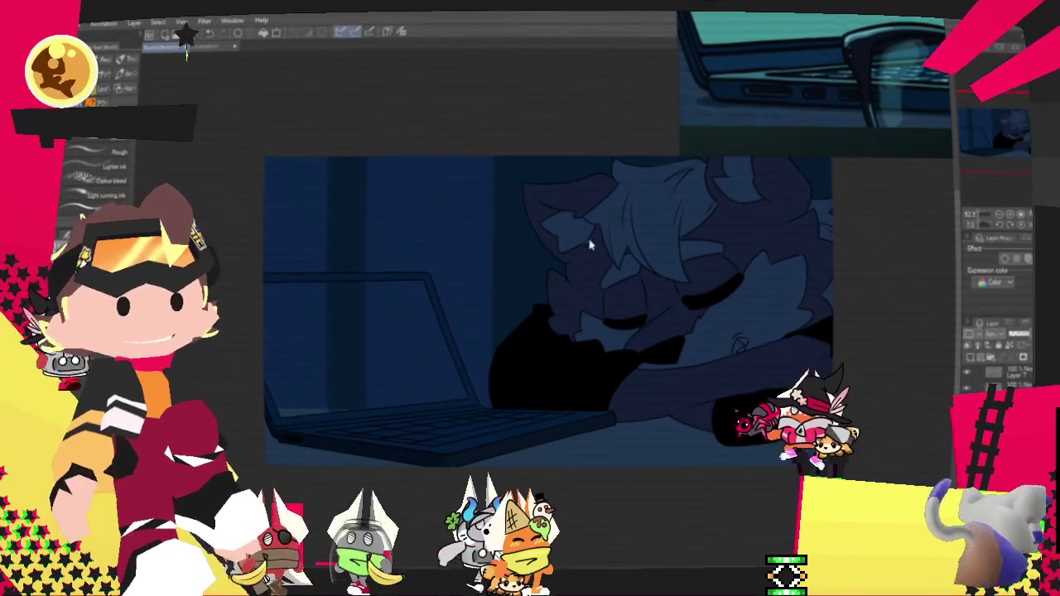
pyautogui.scroll(-1, 591, 242)
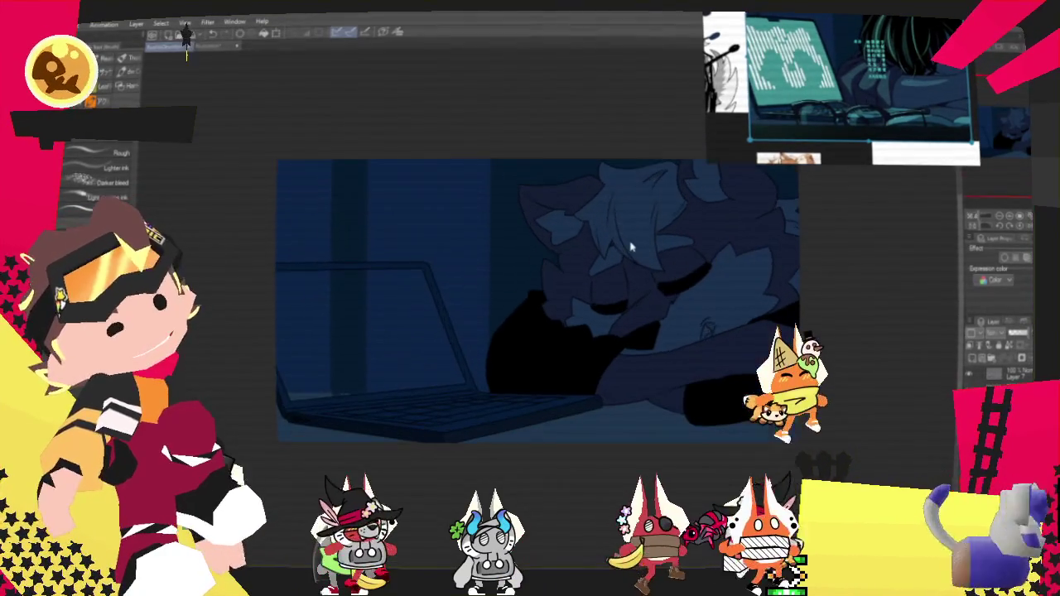
pyautogui.scroll(1, 639, 302)
pyautogui.scroll(1, 638, 303)
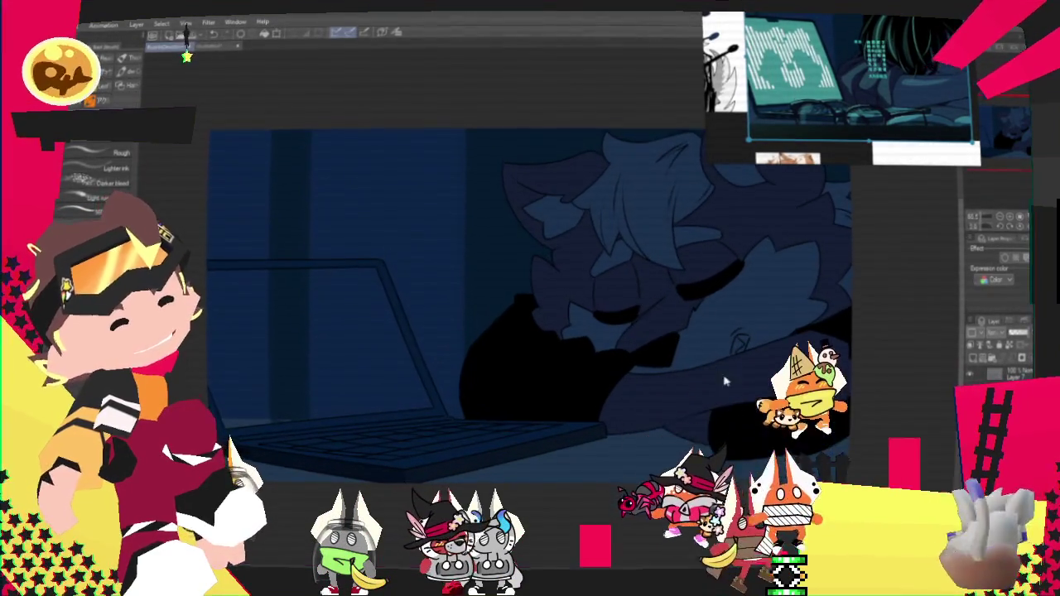
pyautogui.scroll(1, 710, 372)
pyautogui.scroll(1, 710, 372)
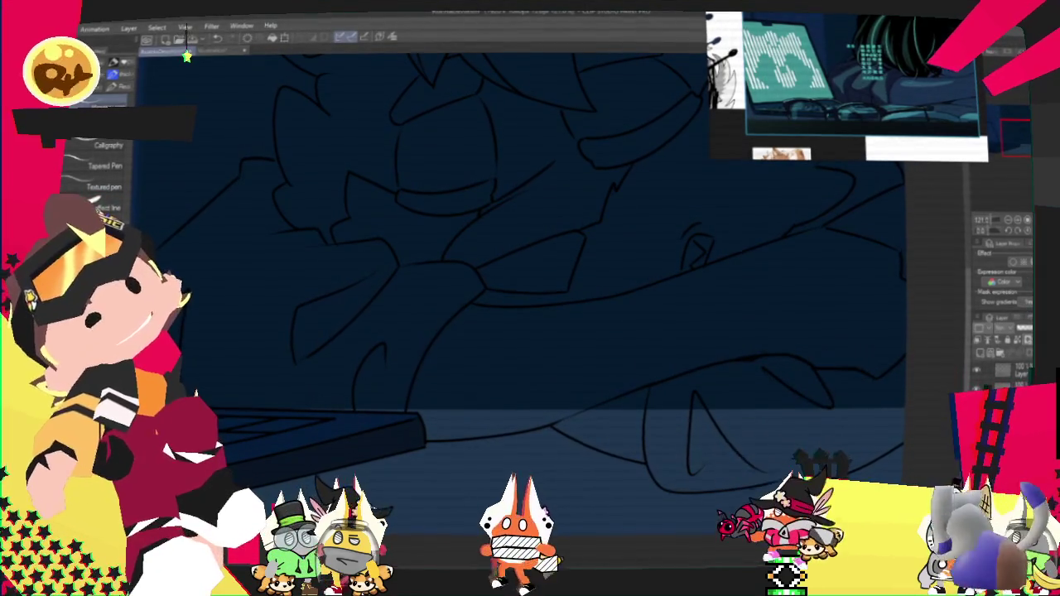
# Step: Zoom in and fill the enclosed arm shape with solid black
pyautogui.scroll(2, 497, 273)
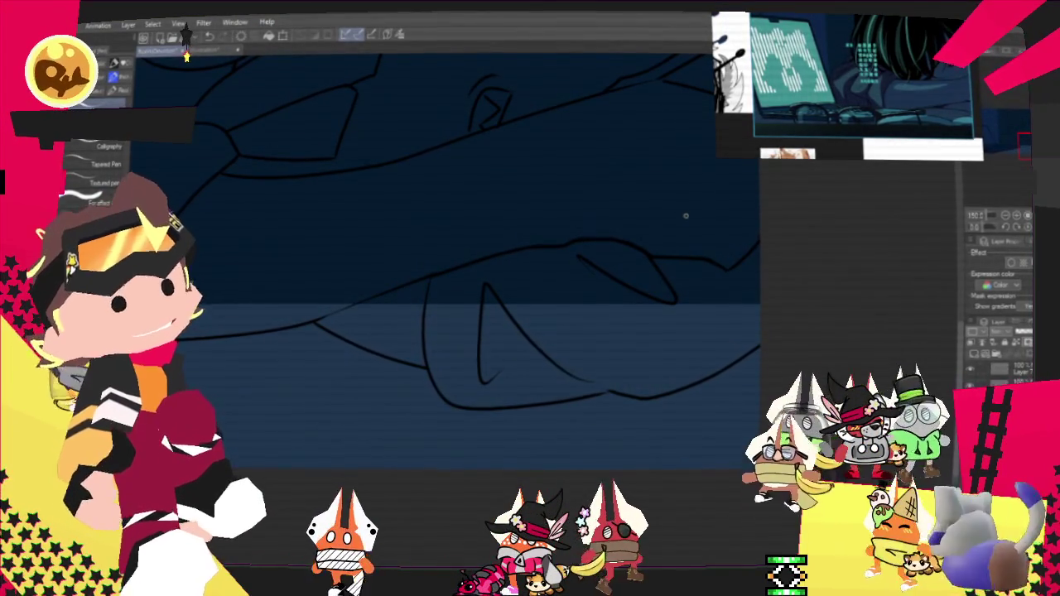
pyautogui.click(509, 293)
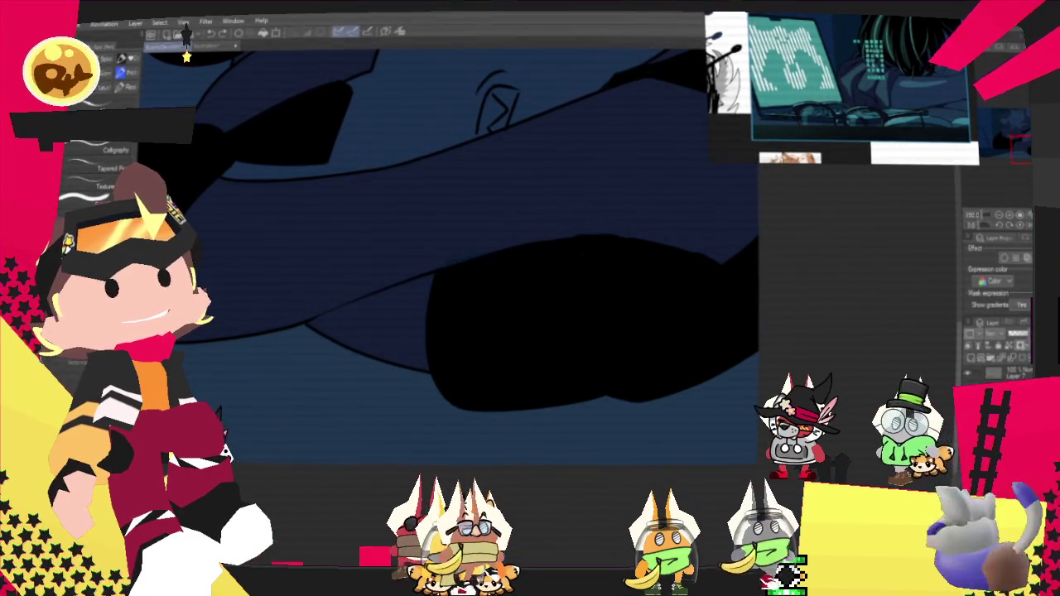
# Step: Undo, redo and undo again the black shadow fills, then zoom around the sketch
pyautogui.hotkey('ctrl', 'z')
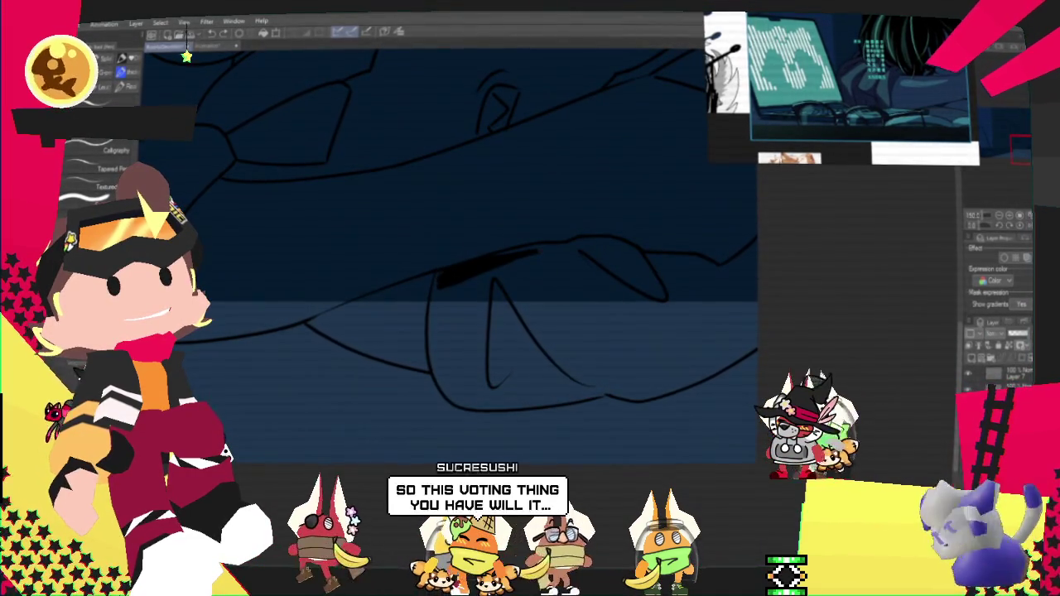
pyautogui.hotkey('ctrl', 'y')
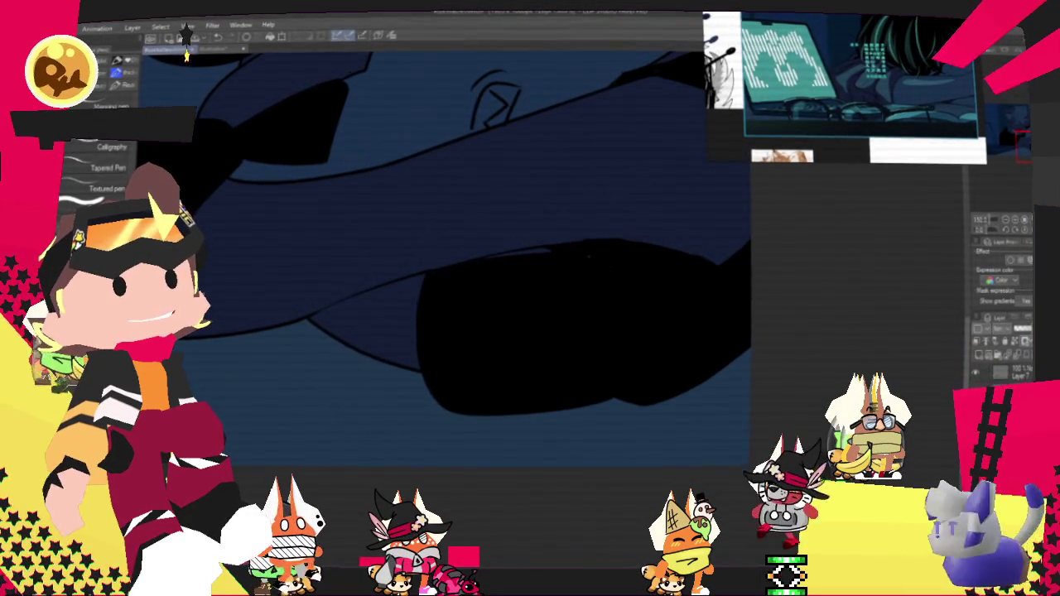
pyautogui.hotkey('ctrl', 'z')
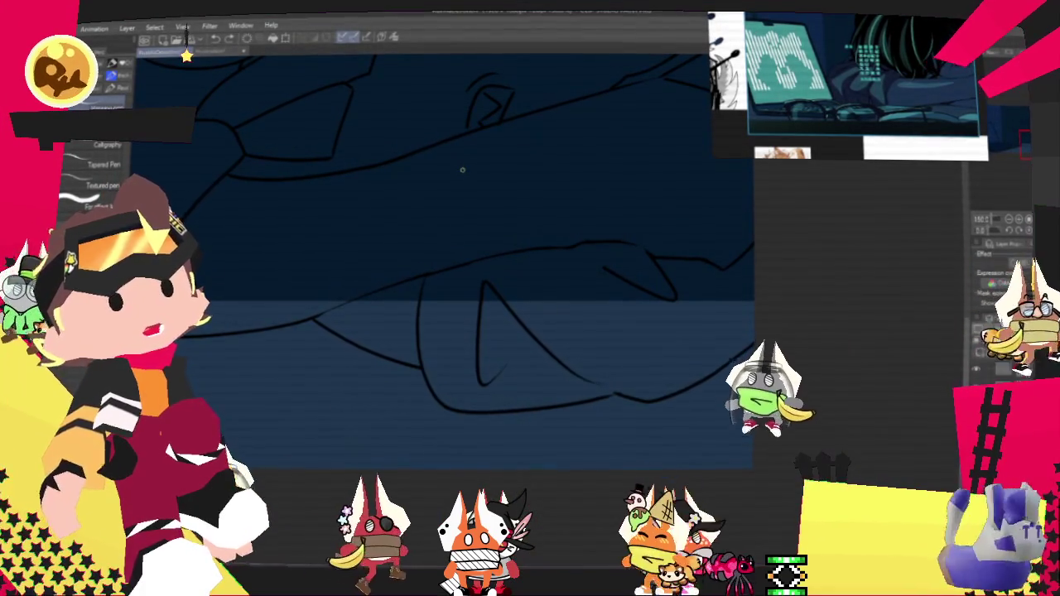
pyautogui.scroll(2, 528, 207)
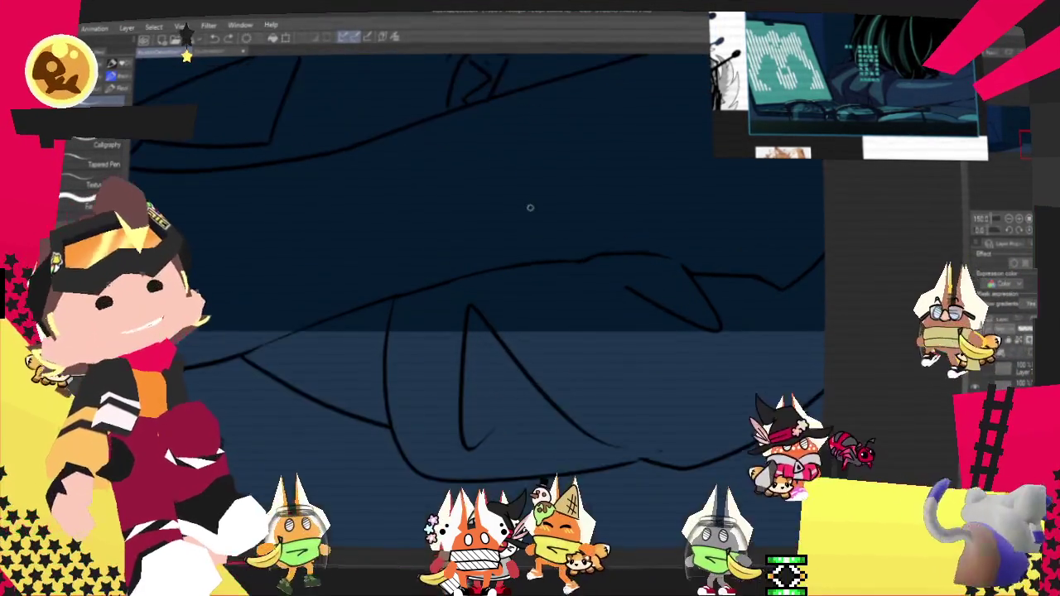
pyautogui.scroll(2, 525, 217)
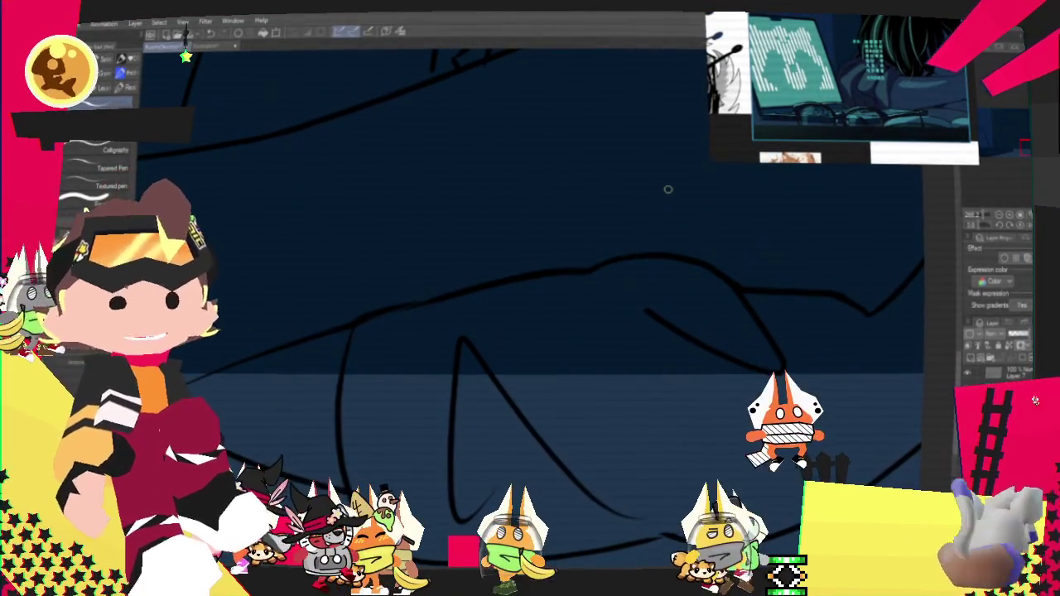
pyautogui.scroll(-2, 544, 319)
pyautogui.scroll(-2, 504, 201)
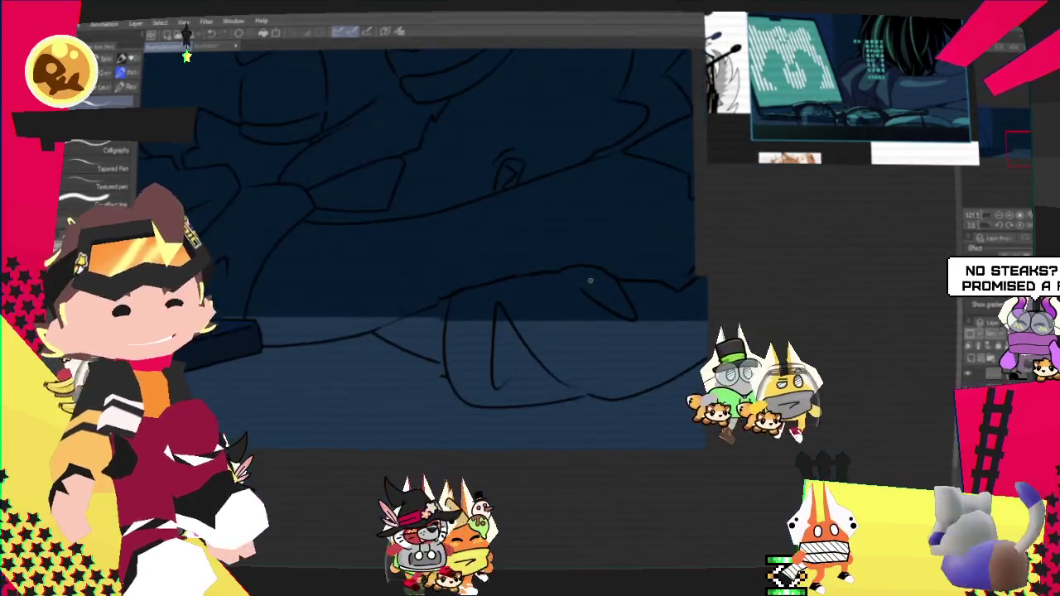
pyautogui.scroll(-2, 514, 279)
pyautogui.scroll(2, 514, 279)
pyautogui.scroll(1, 503, 274)
pyautogui.scroll(1, 511, 279)
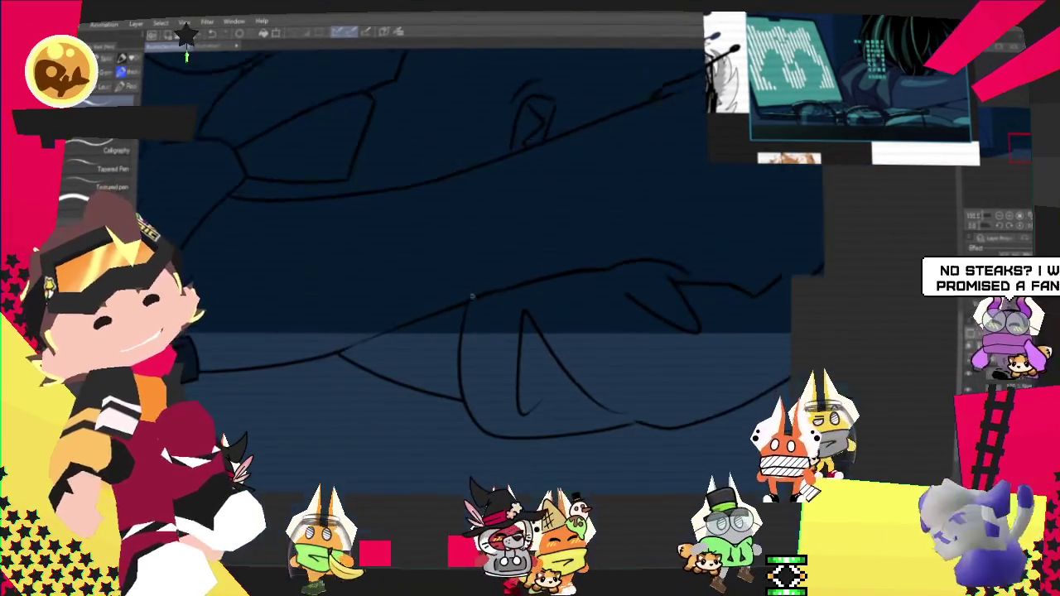
pyautogui.scroll(1, 490, 303)
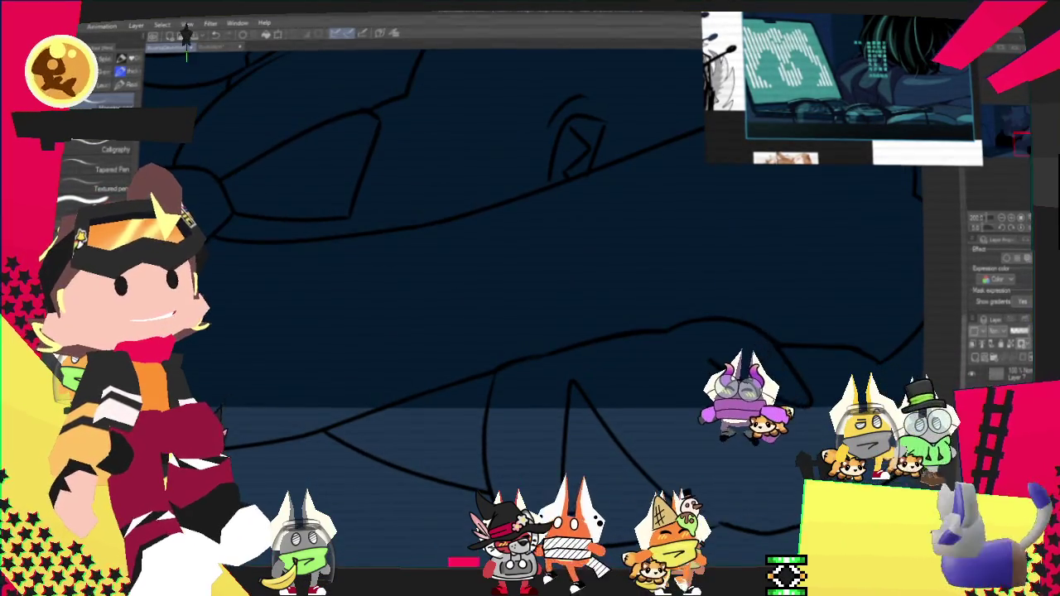
pyautogui.scroll(1, 713, 407)
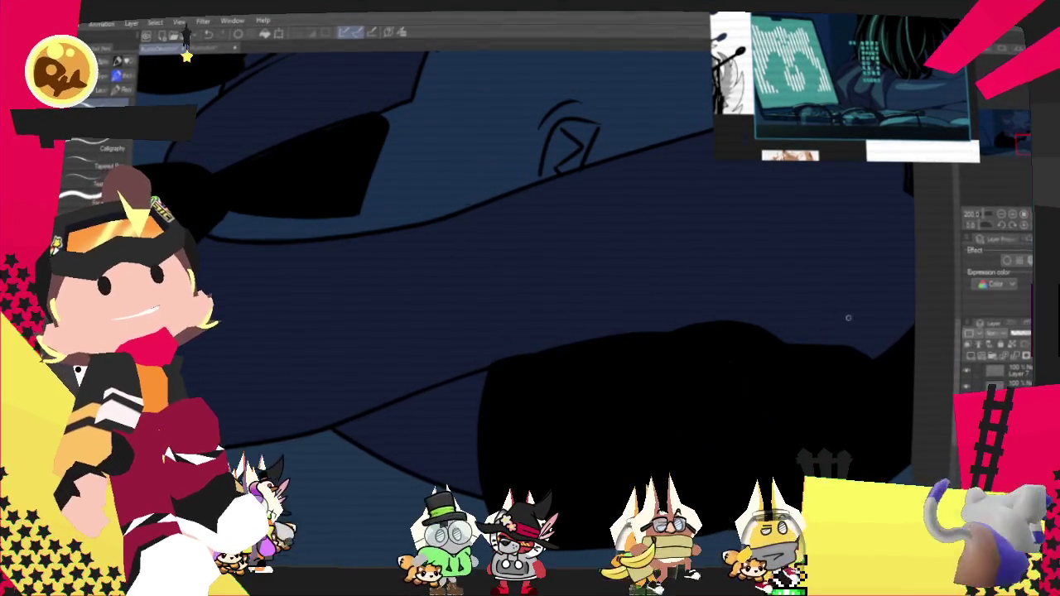
pyautogui.scroll(-3, 839, 313)
pyautogui.scroll(-3, 786, 344)
pyautogui.scroll(-3, 729, 372)
pyautogui.scroll(-3, 678, 404)
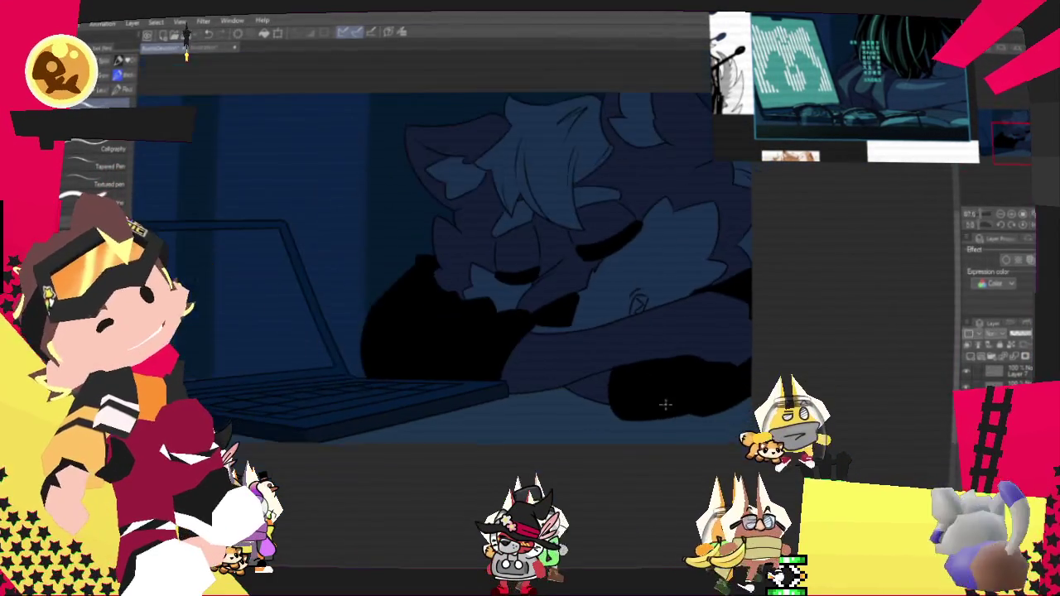
pyautogui.scroll(-2, 621, 412)
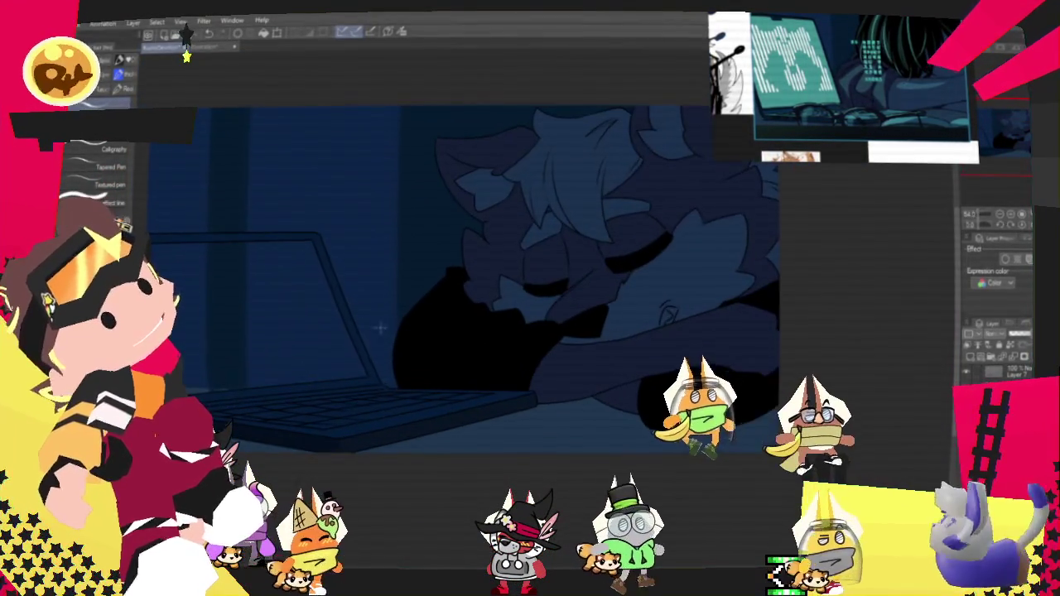
pyautogui.scroll(-3, 353, 370)
pyautogui.scroll(1, 463, 350)
pyautogui.scroll(1, 497, 348)
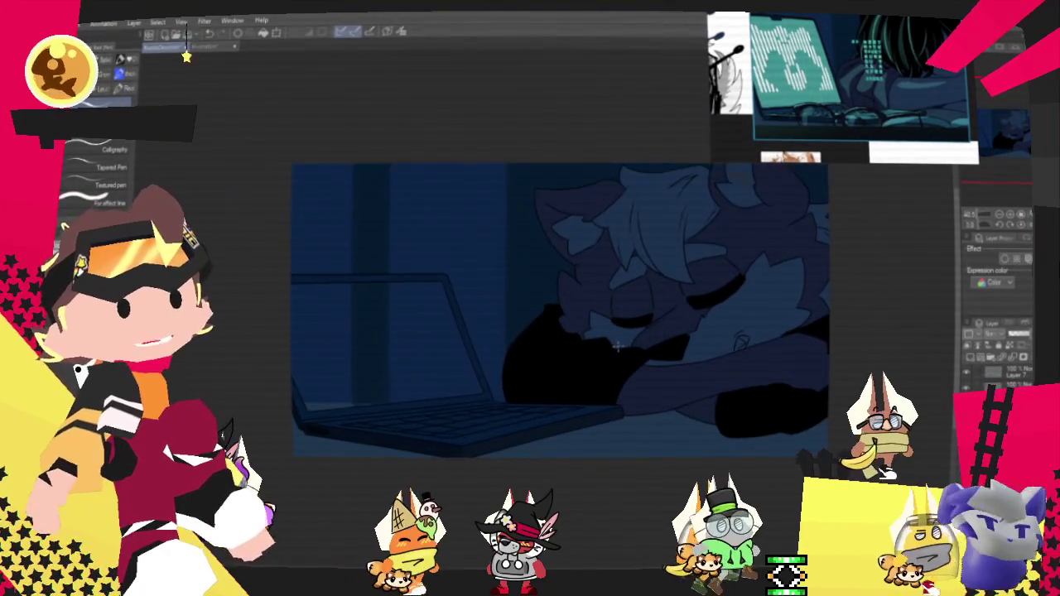
pyautogui.scroll(2, 626, 346)
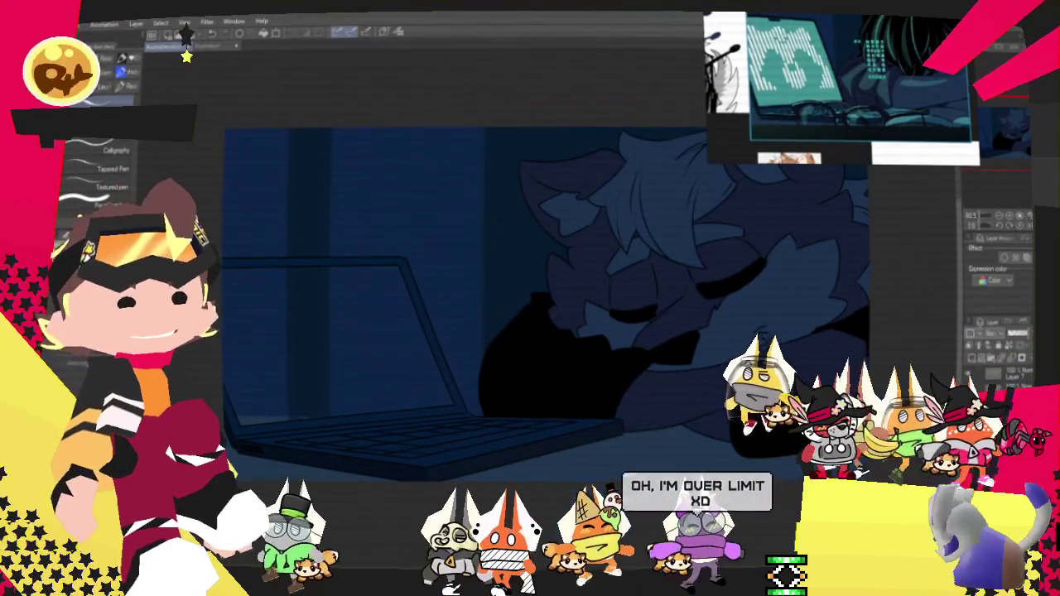
pyautogui.scroll(-2, 485, 261)
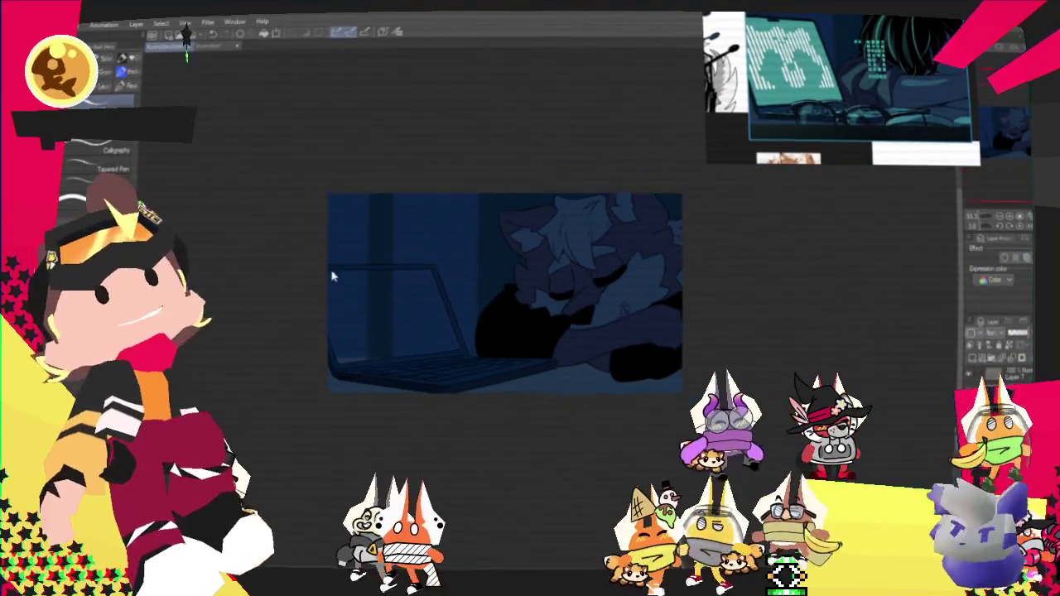
pyautogui.scroll(1, 301, 254)
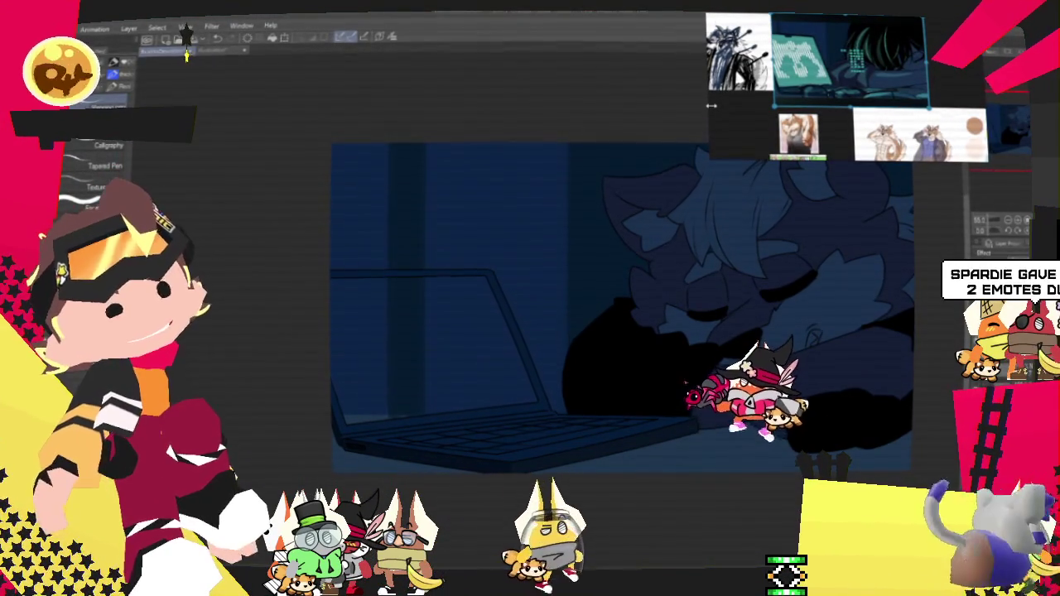
pyautogui.scroll(-2, 856, 229)
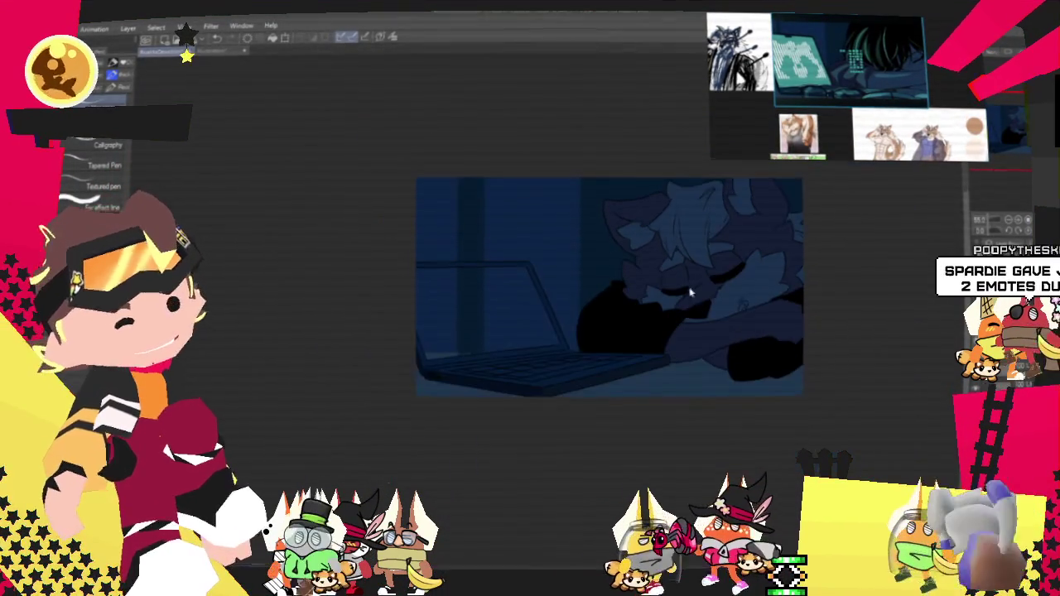
pyautogui.scroll(3, 673, 312)
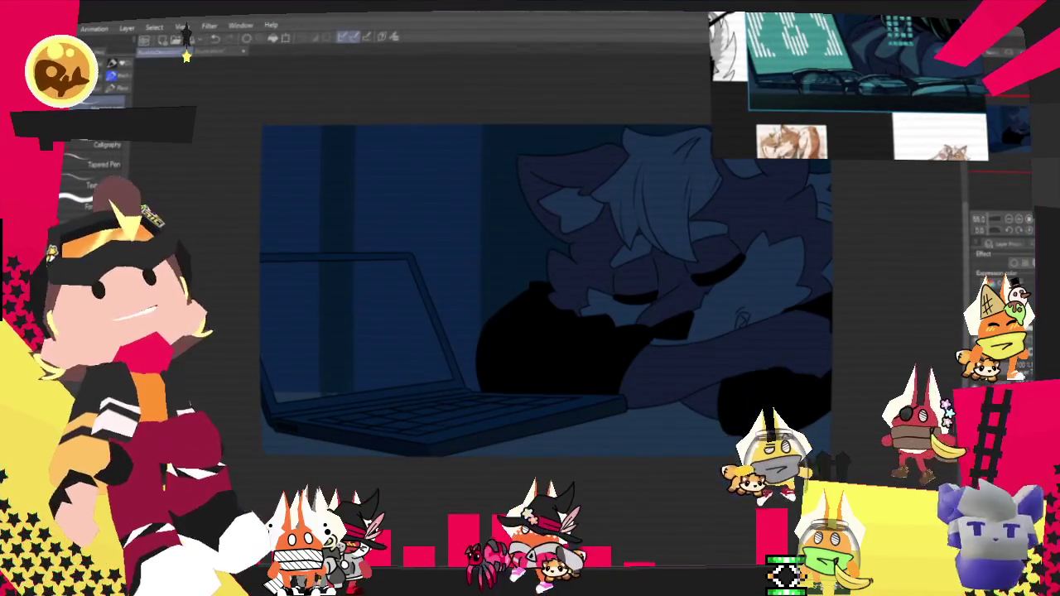
pyautogui.hotkey('ctrl', 'z')
pyautogui.hotkey('ctrl', 'y')
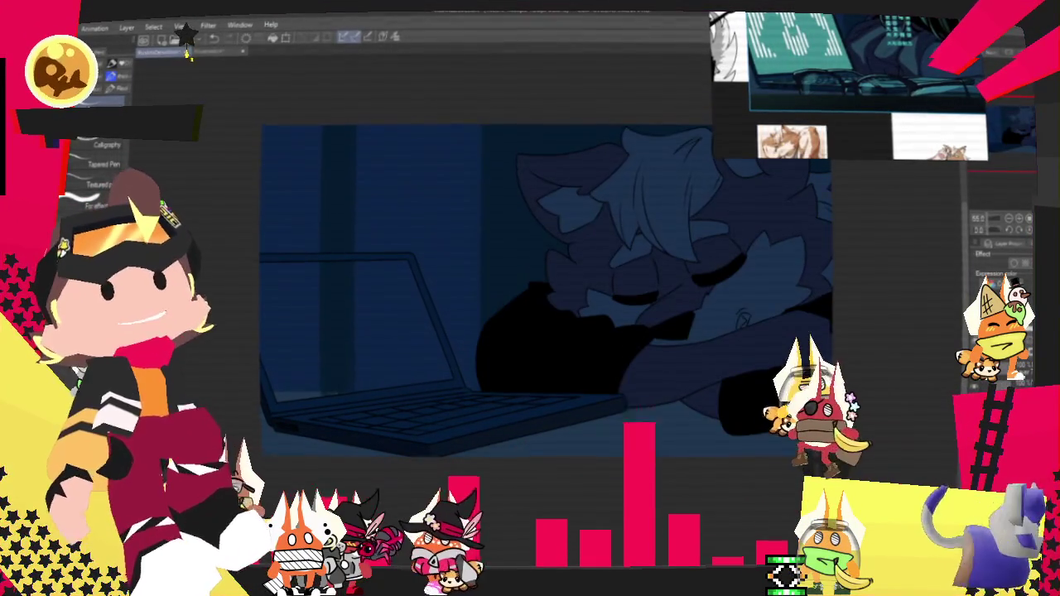
pyautogui.scroll(-1, 536, 348)
pyautogui.scroll(2, 537, 348)
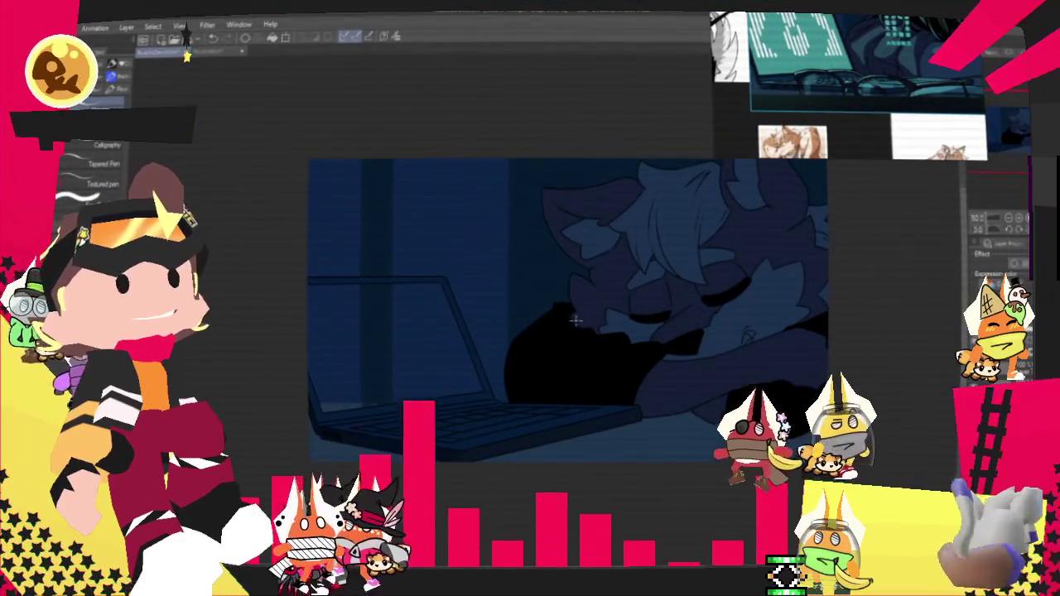
pyautogui.scroll(1, 547, 338)
pyautogui.scroll(1, 559, 326)
pyautogui.scroll(-1, 553, 330)
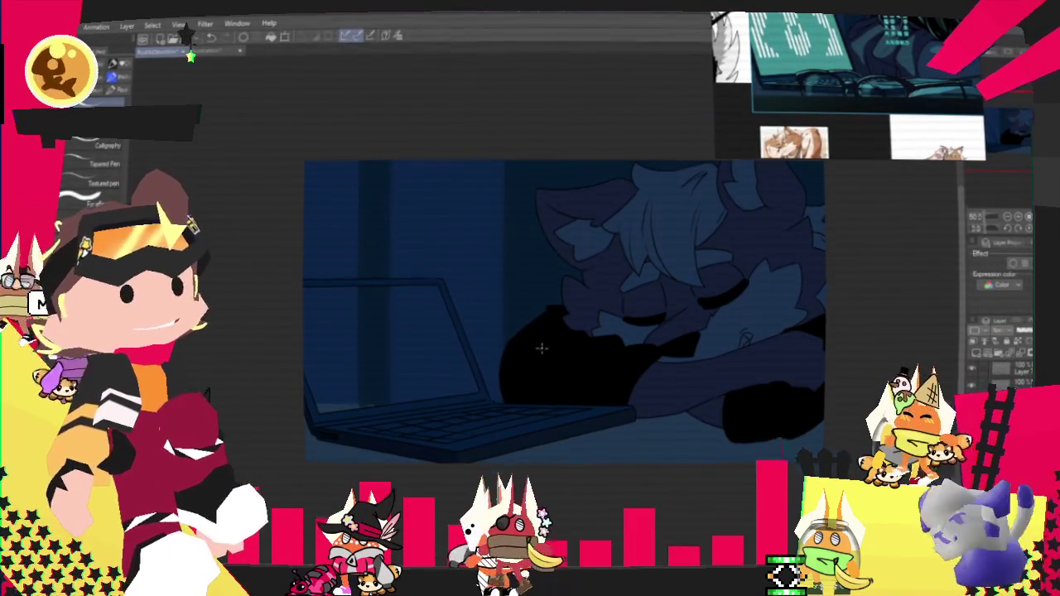
pyautogui.scroll(1, 541, 348)
pyautogui.scroll(1, 540, 348)
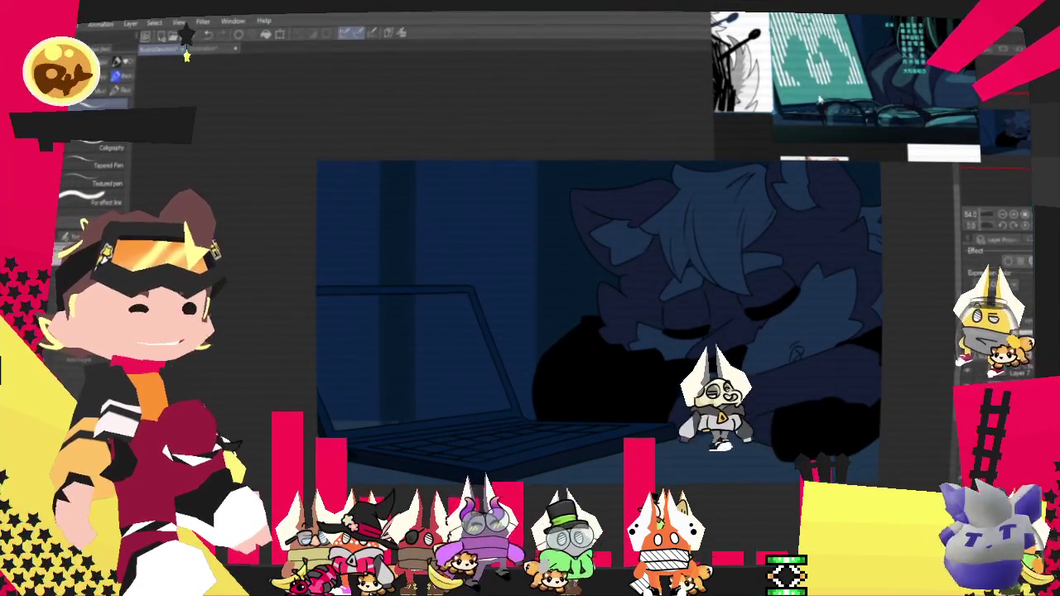
pyautogui.scroll(1, 582, 200)
pyautogui.scroll(1, 583, 200)
pyautogui.scroll(-2, 541, 222)
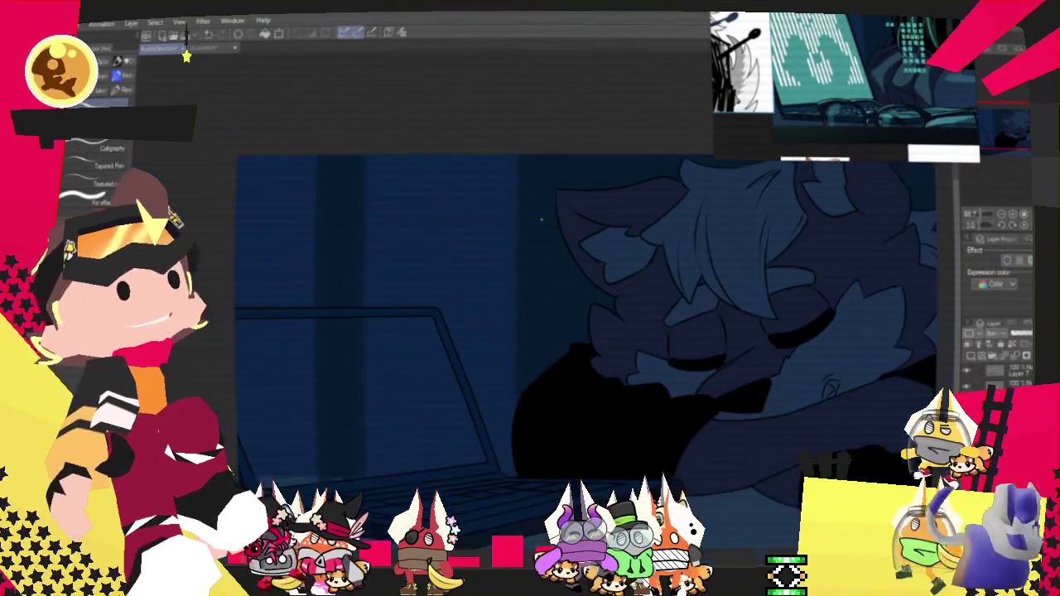
pyautogui.scroll(-1, 541, 222)
pyautogui.scroll(2, 542, 222)
pyautogui.scroll(5, 541, 222)
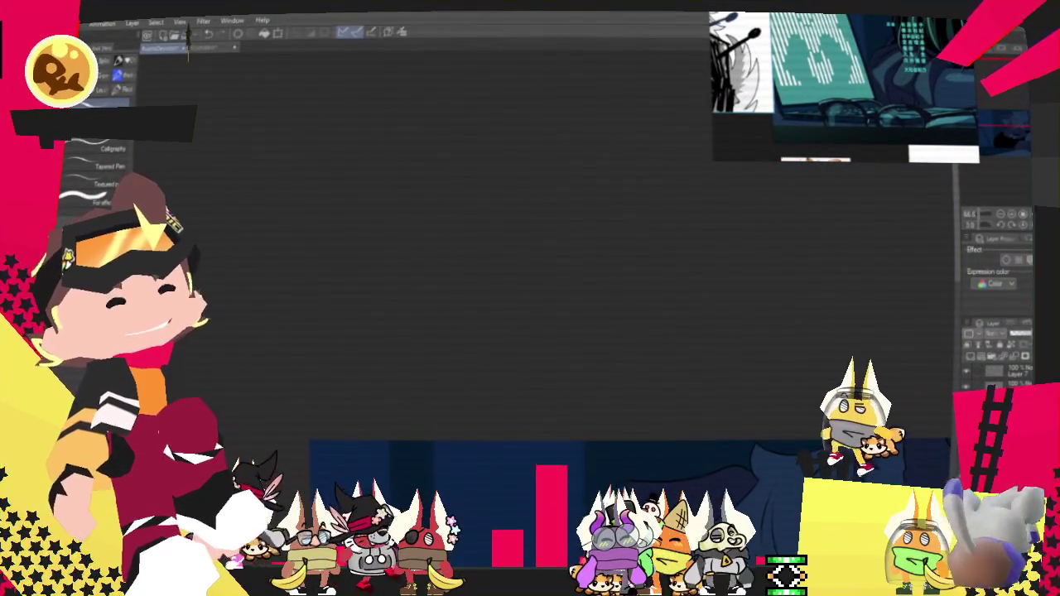
pyautogui.scroll(-3, 629, 331)
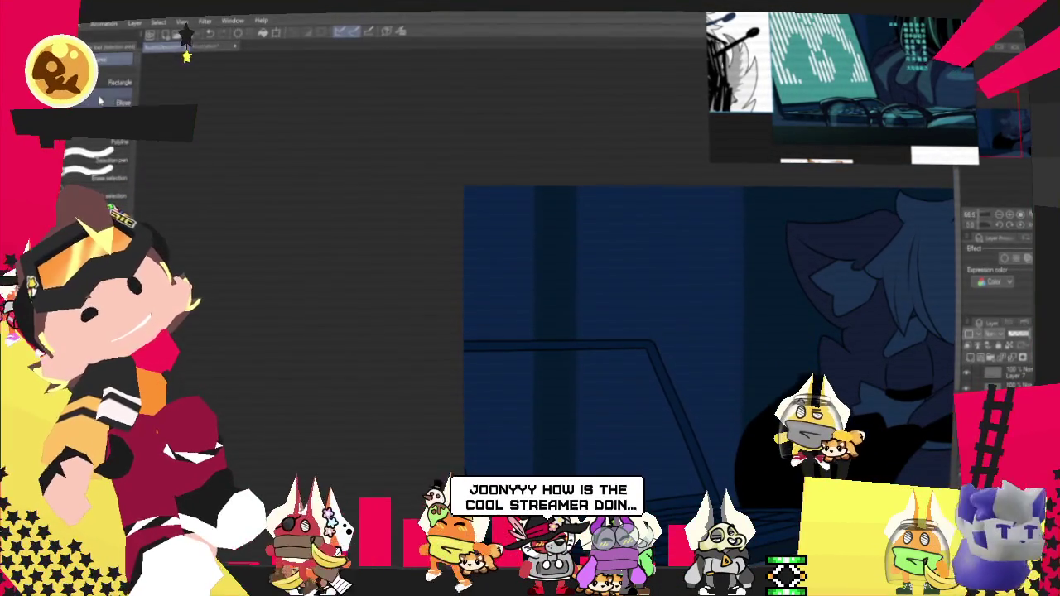
# Step: Outline the laptop screen up to the lid corner and fill it with teal
pyautogui.moveTo(583, 351); pyautogui.dragTo(648, 345)
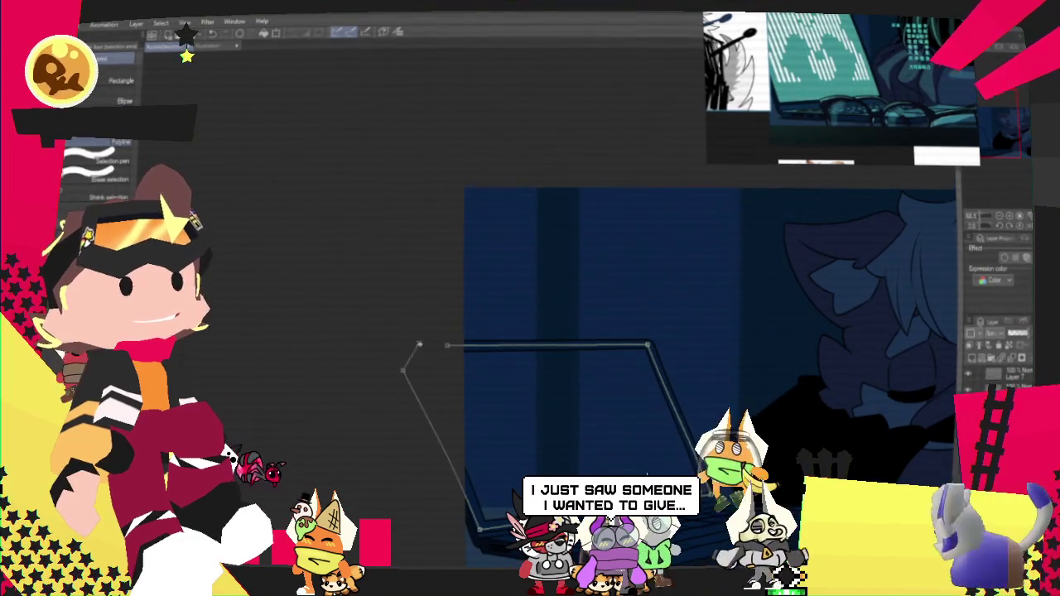
pyautogui.click(537, 368)
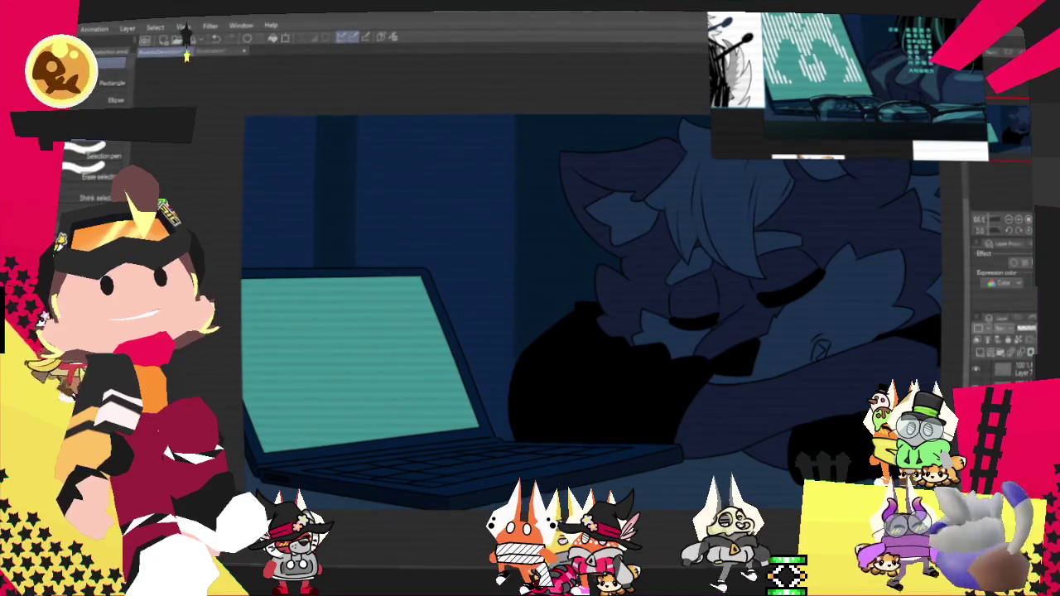
pyautogui.scroll(-1, 371, 154)
pyautogui.scroll(-1, 371, 154)
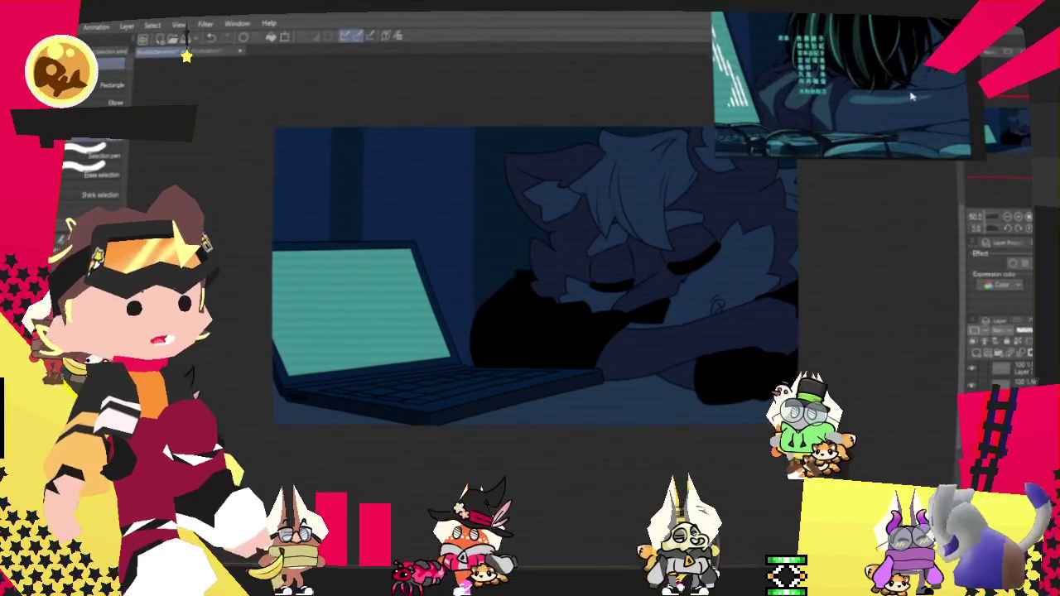
pyautogui.scroll(-2, 540, 371)
pyautogui.scroll(2, 596, 315)
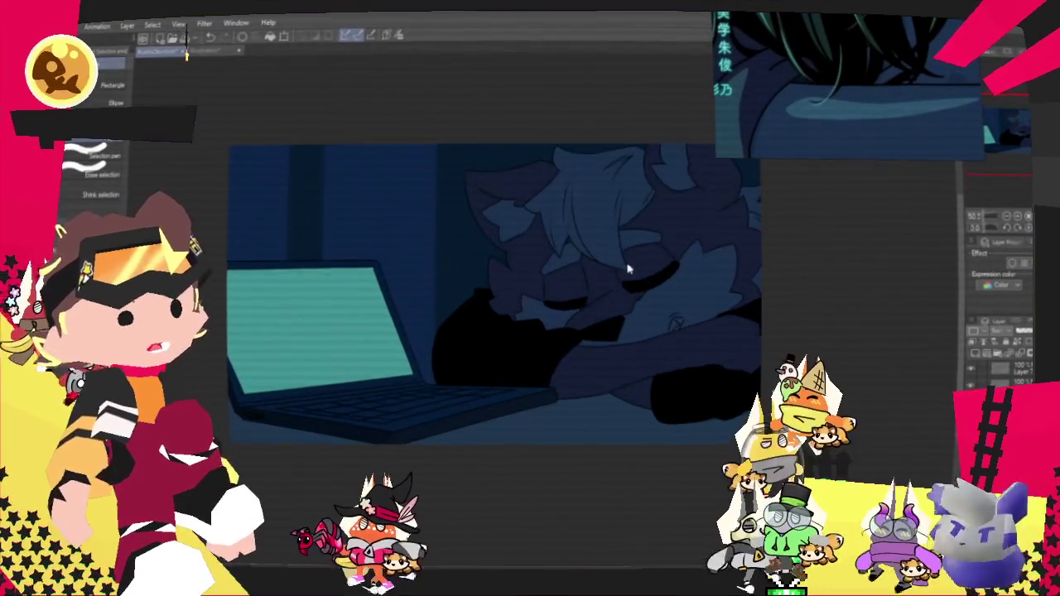
pyautogui.scroll(2, 657, 259)
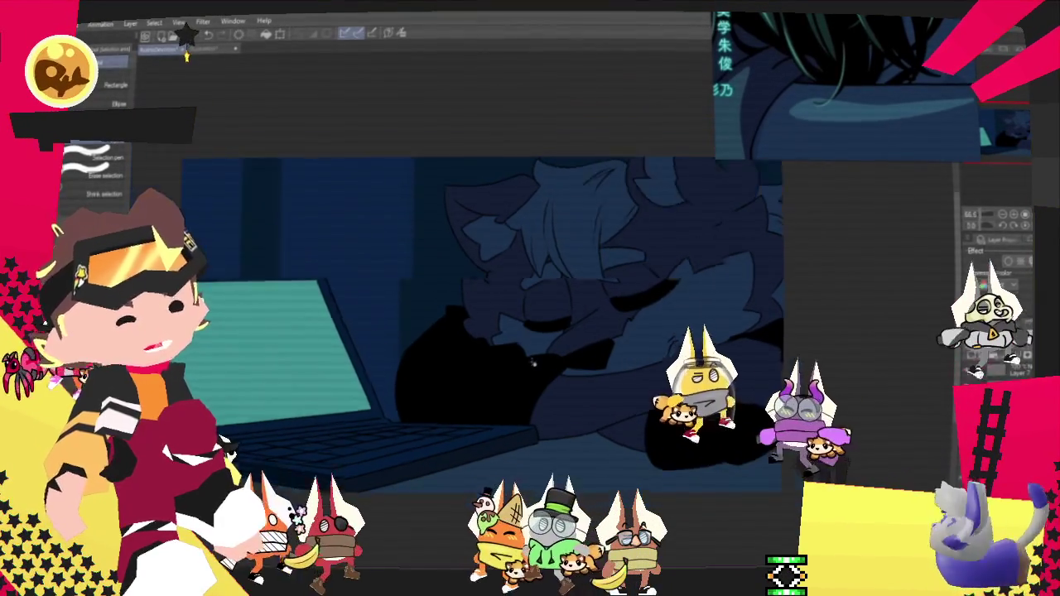
pyautogui.scroll(2, 528, 357)
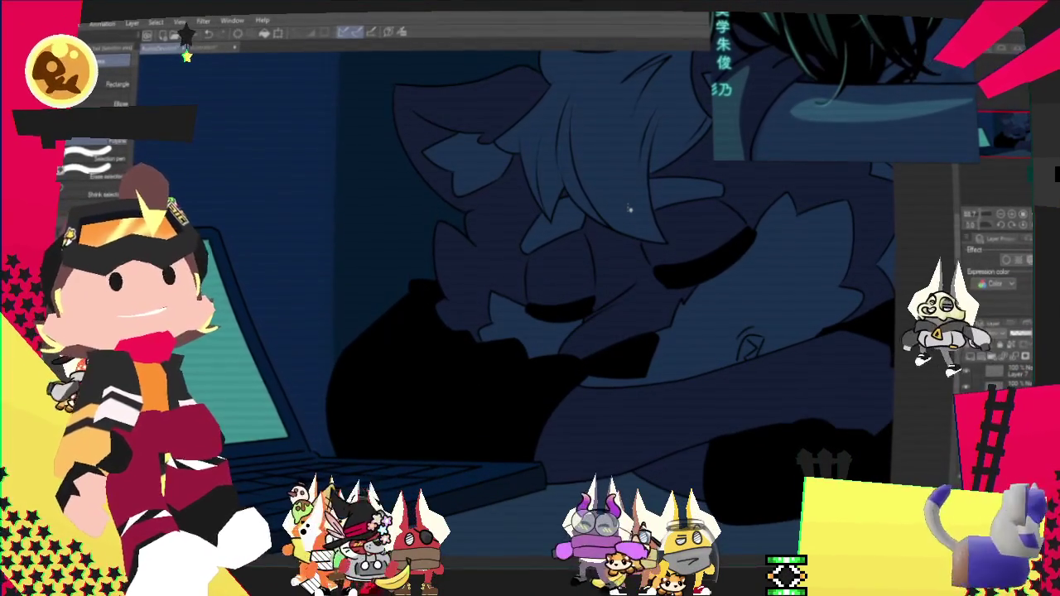
pyautogui.hscroll(-2, 530, 298)
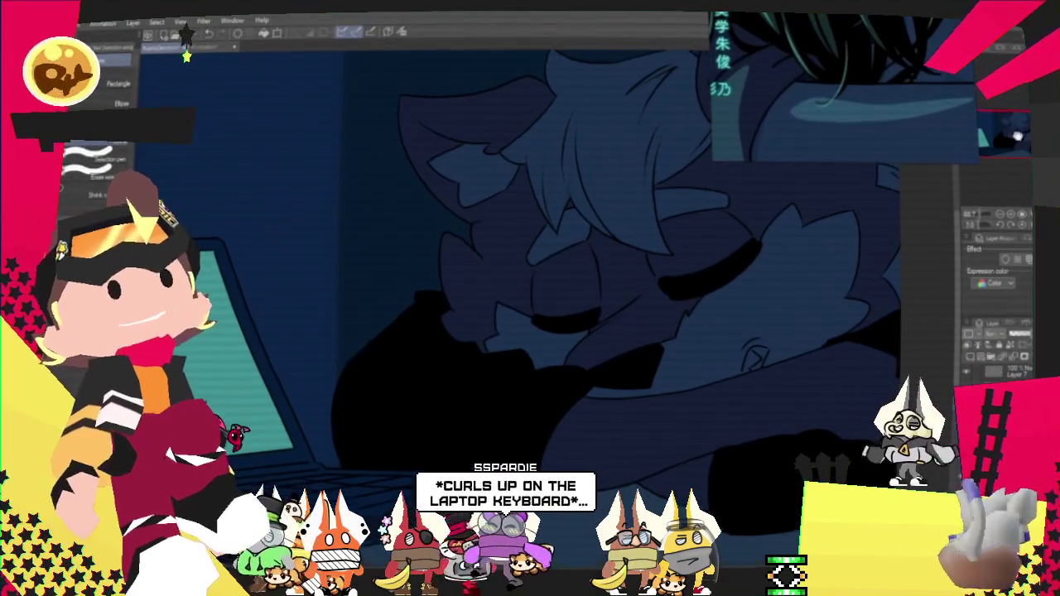
pyautogui.hscroll(-2, 958, 155)
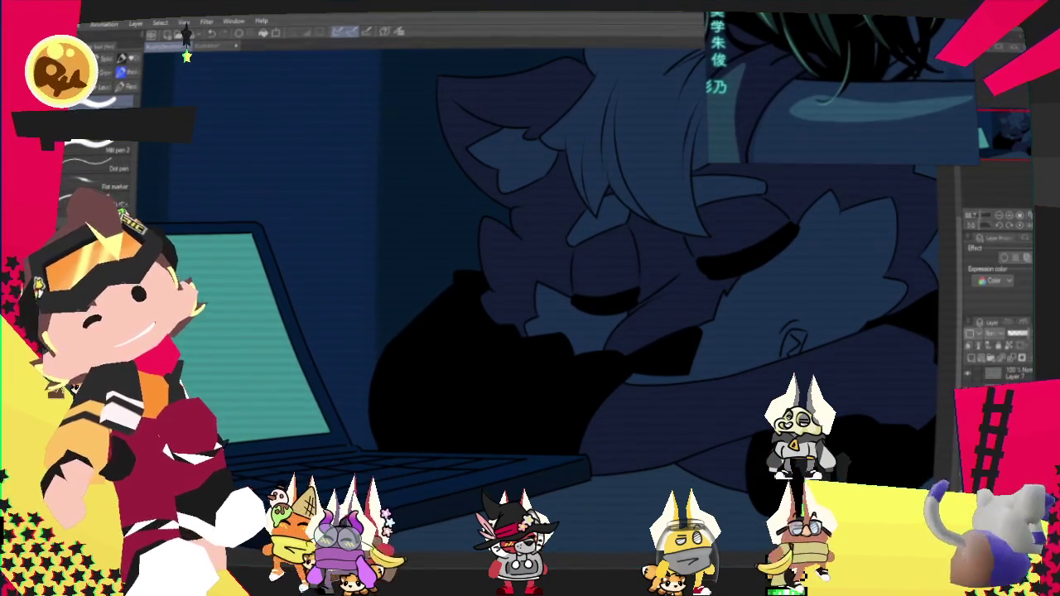
# Step: Draw a pale highlight stroke across the figure's arm, undo and redo it, then zoom in
pyautogui.scroll(-2, 871, 187)
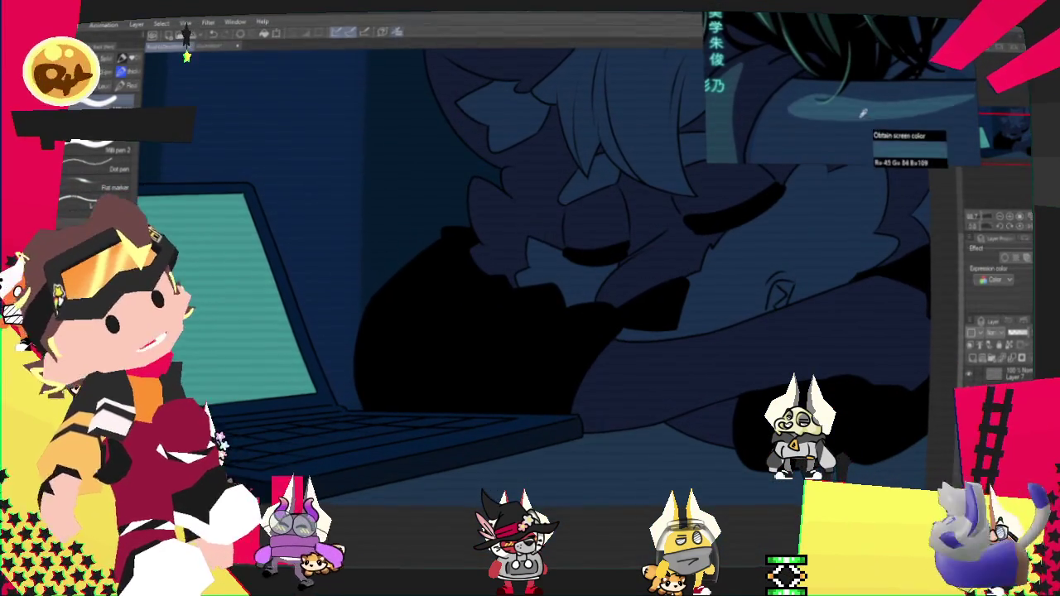
pyautogui.scroll(-1, 994, 146)
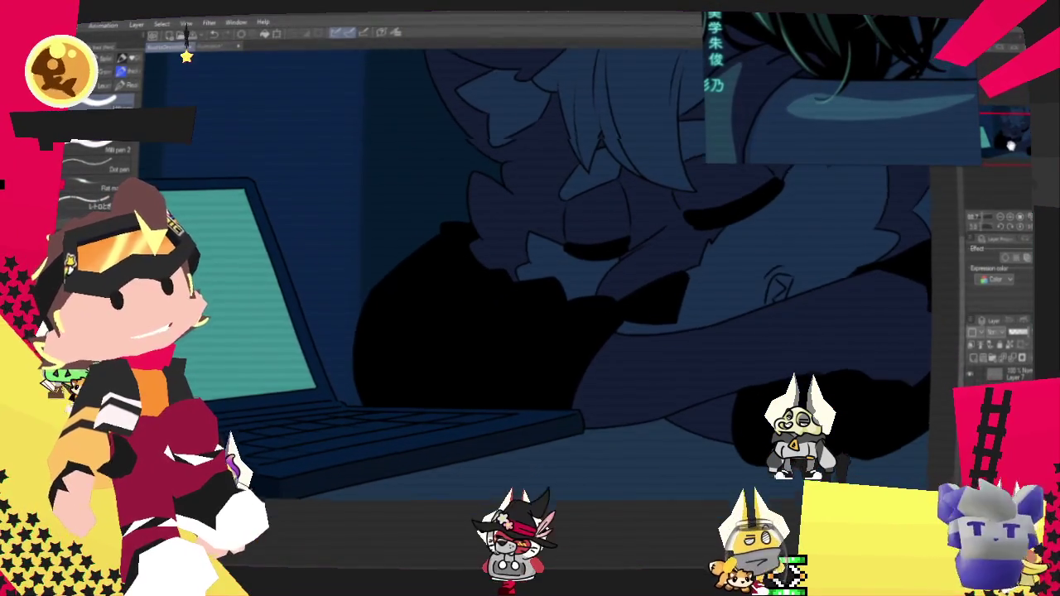
pyautogui.moveTo(613, 348); pyautogui.dragTo(754, 311)
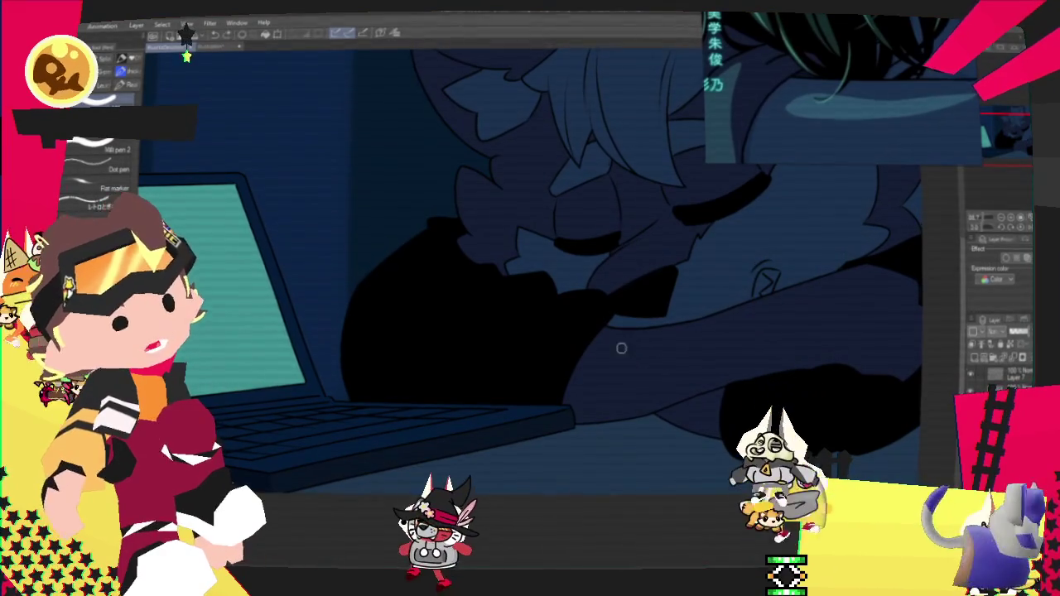
pyautogui.hotkey('ctrl', 'z')
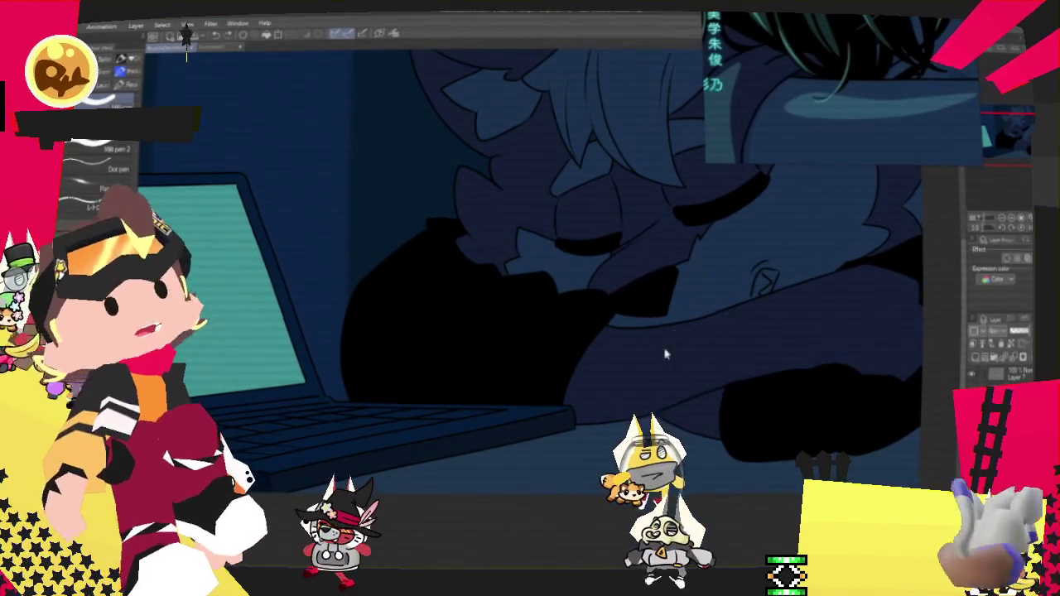
pyautogui.hotkey('ctrl', 'y')
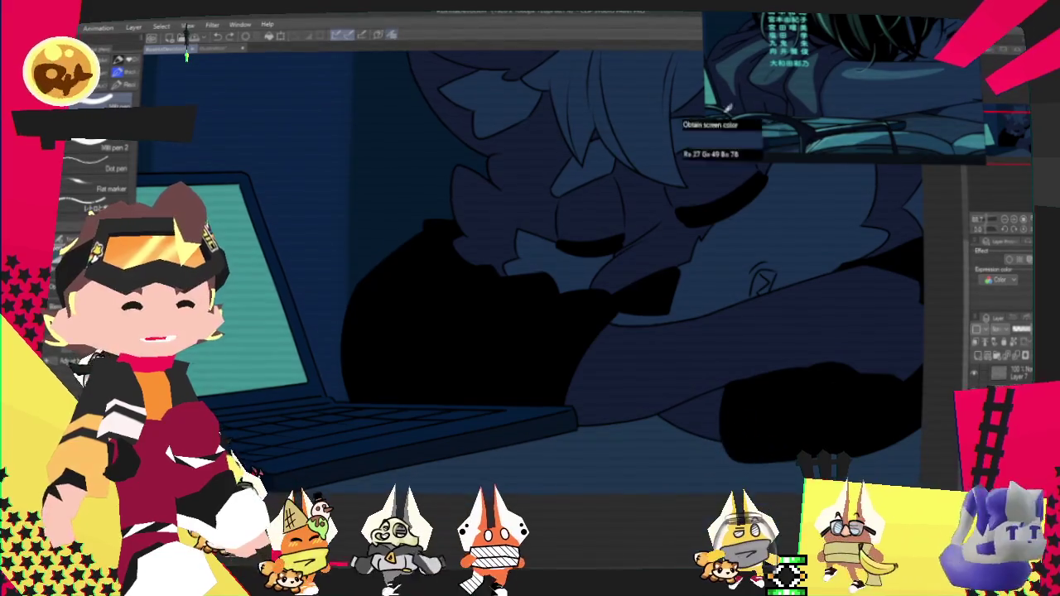
pyautogui.moveTo(679, 275); pyautogui.dragTo(658, 260)
pyautogui.scroll(2, 658, 259)
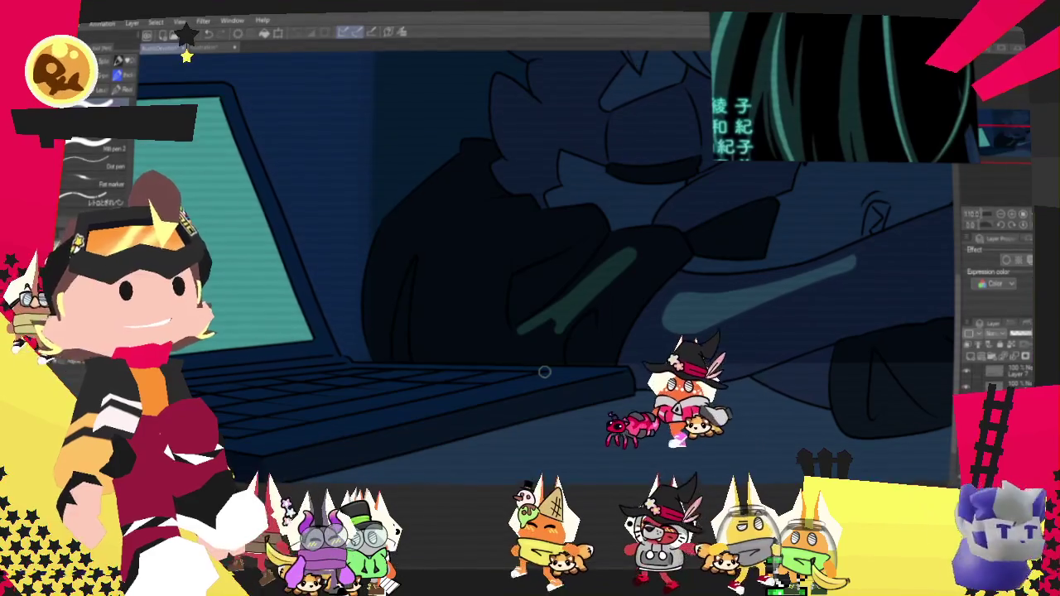
pyautogui.scroll(1, 544, 372)
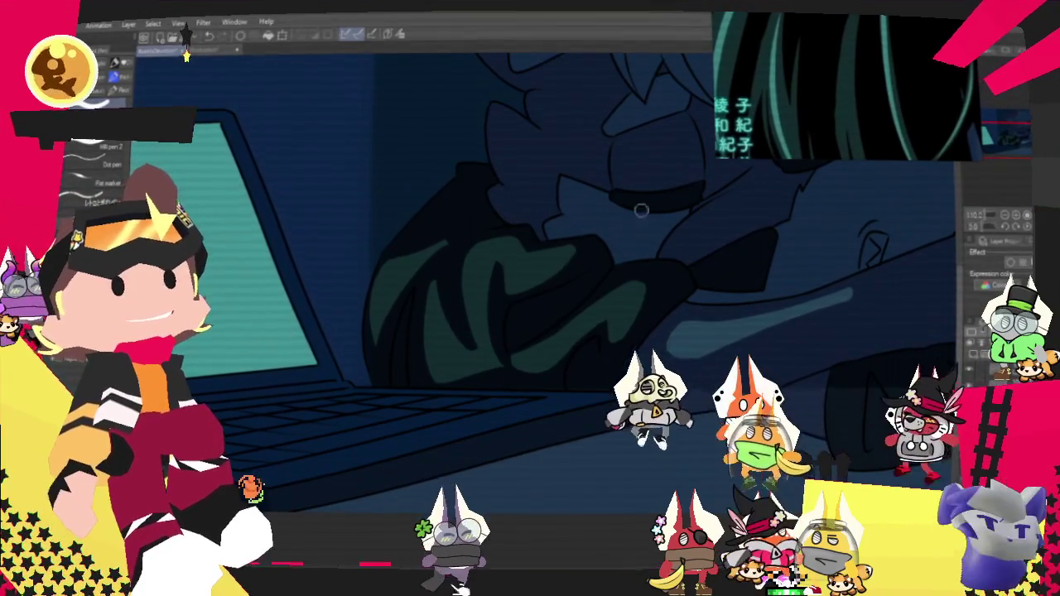
pyautogui.scroll(3, 456, 274)
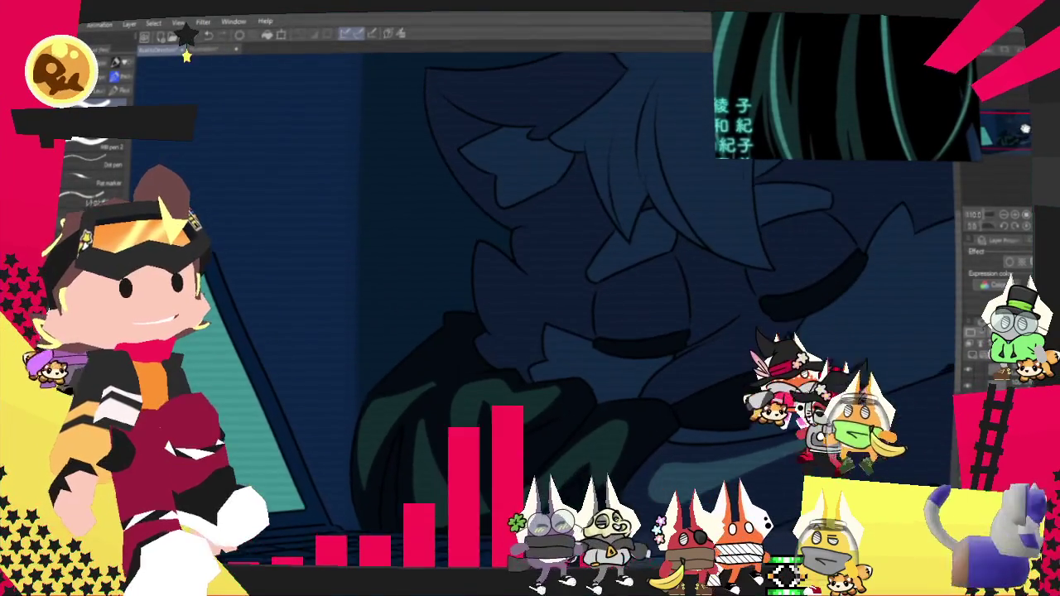
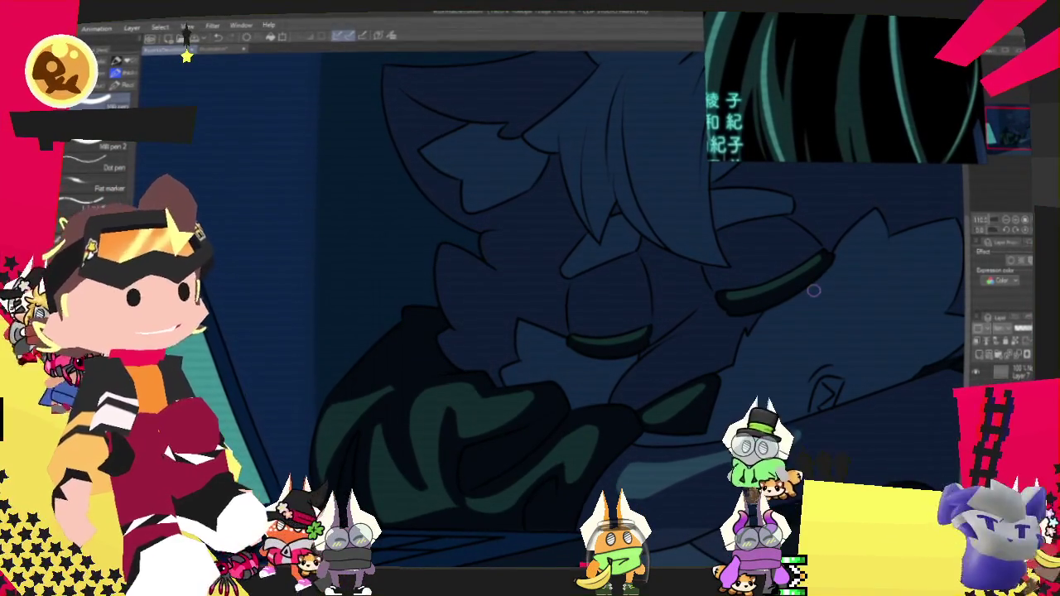
# Step: Paint light-blue highlight streaks on the hair, including a hooked stroke, after undoing a rejected first one
pyautogui.moveTo(813, 289); pyautogui.dragTo(743, 281)
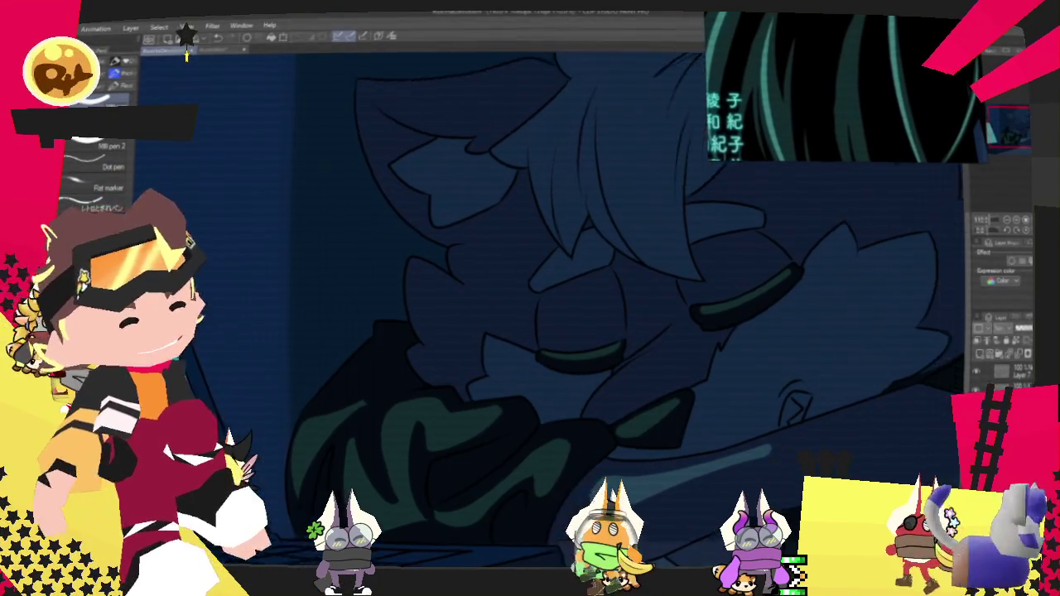
pyautogui.moveTo(534, 331); pyautogui.dragTo(563, 340)
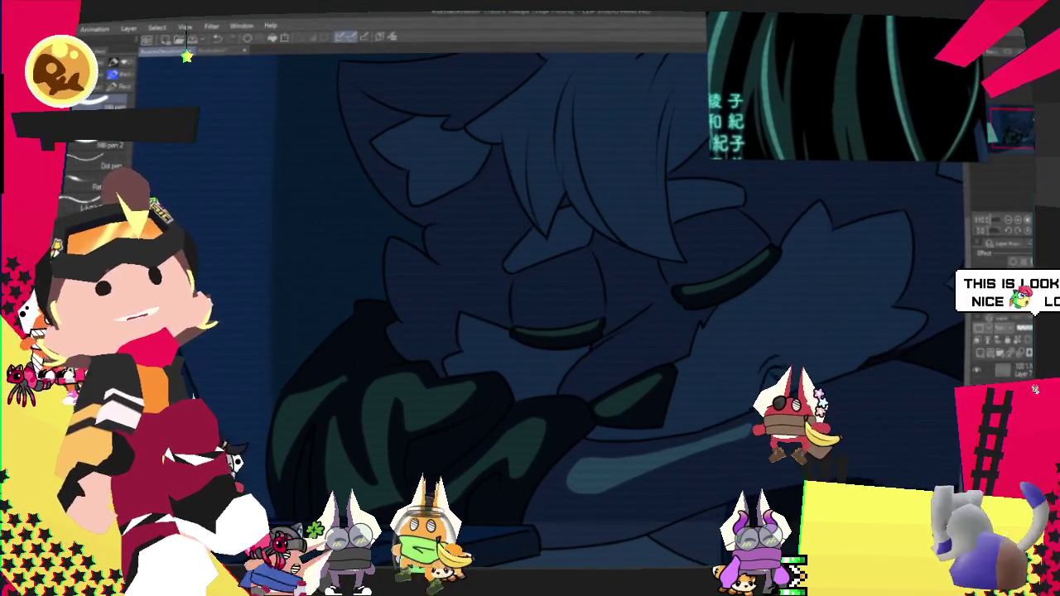
pyautogui.moveTo(563, 339); pyautogui.dragTo(556, 352)
pyautogui.moveTo(689, 323); pyautogui.dragTo(671, 297)
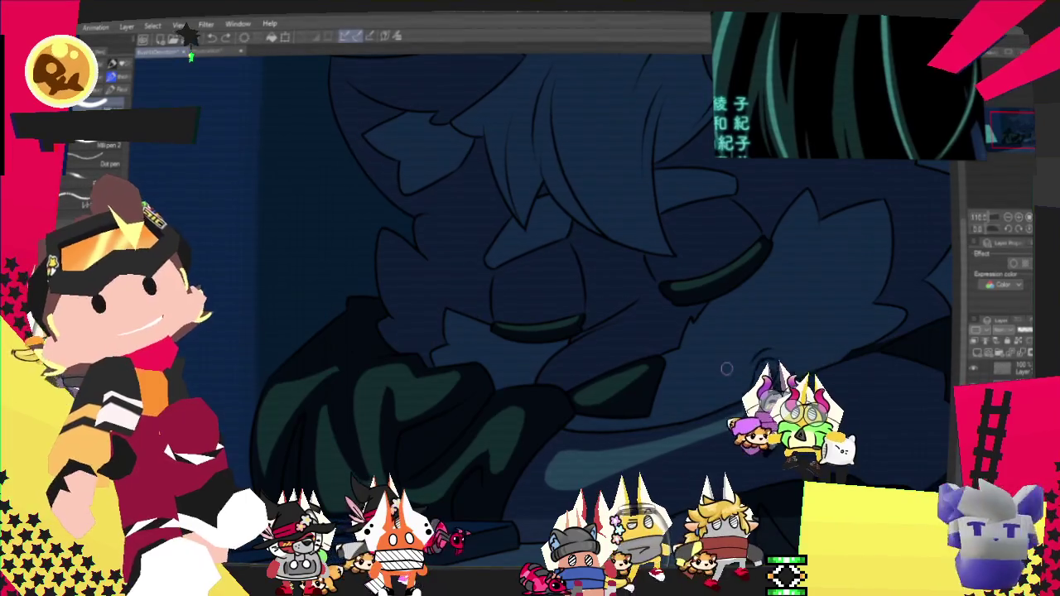
pyautogui.moveTo(726, 369); pyautogui.dragTo(745, 331)
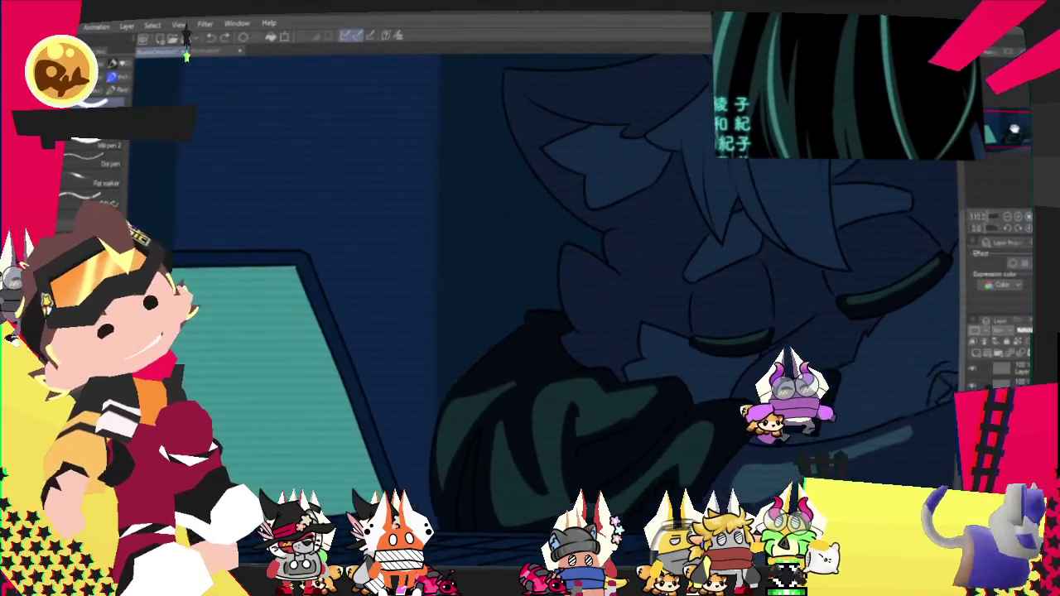
pyautogui.moveTo(580, 315)
pyautogui.mouseDown()
pyautogui.moveTo(530, 348)
pyautogui.moveTo(543, 352)
pyautogui.mouseUp()
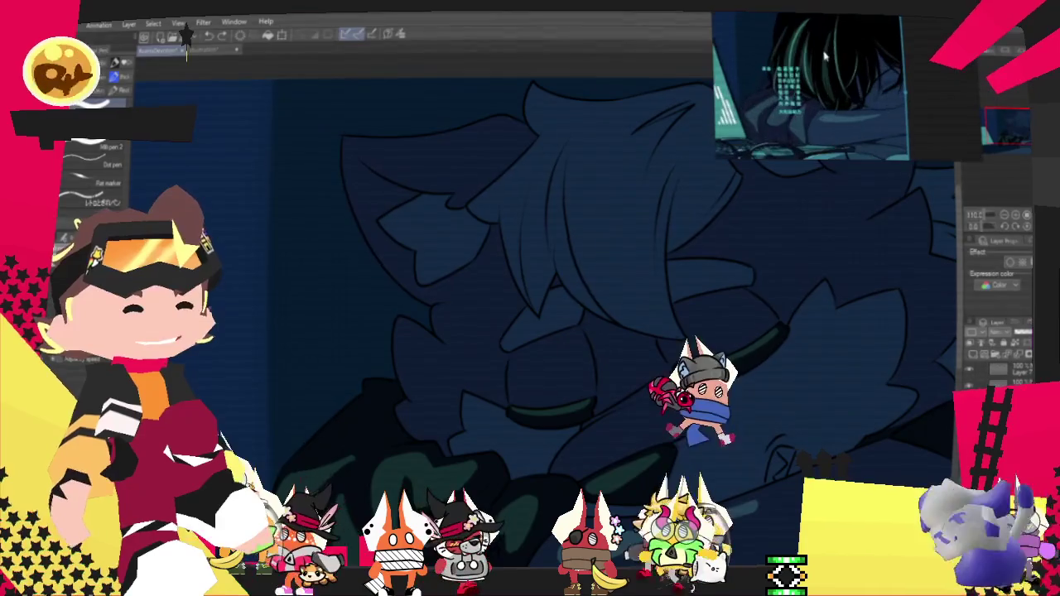
pyautogui.scroll(-2, 554, 275)
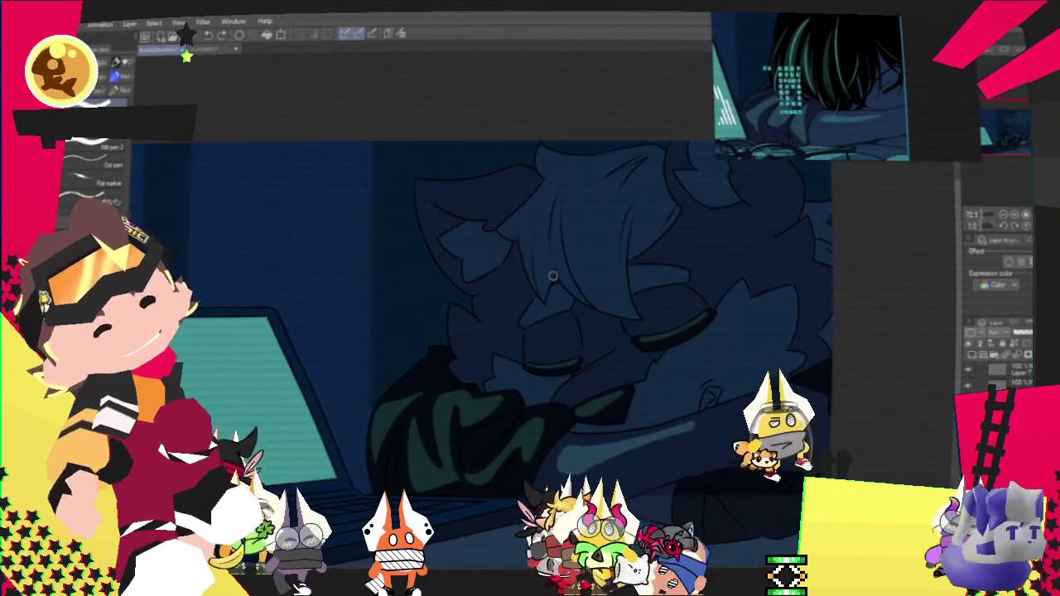
pyautogui.scroll(-1, 781, 387)
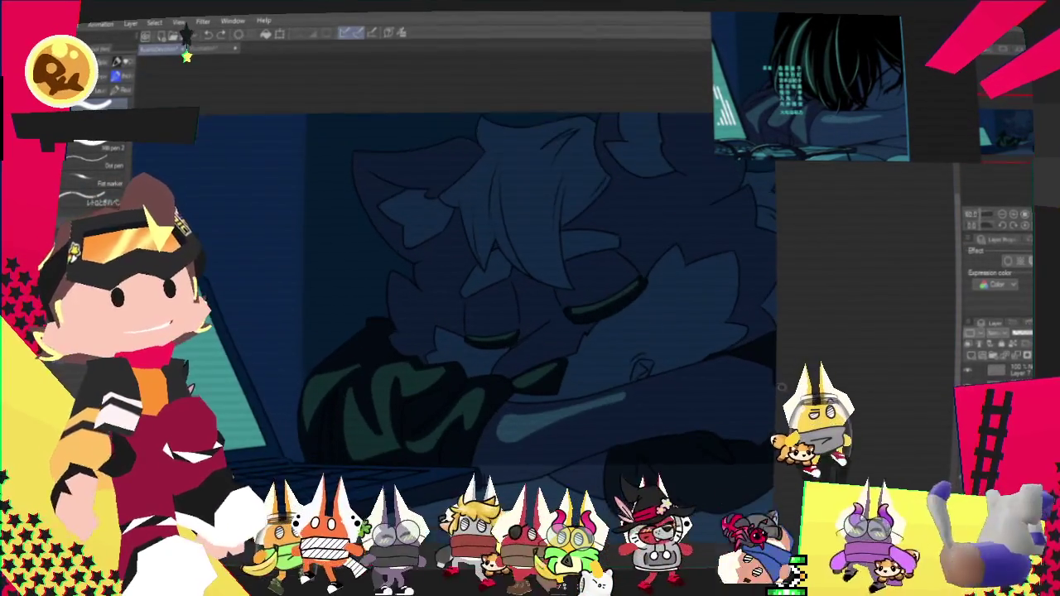
pyautogui.scroll(1, 781, 386)
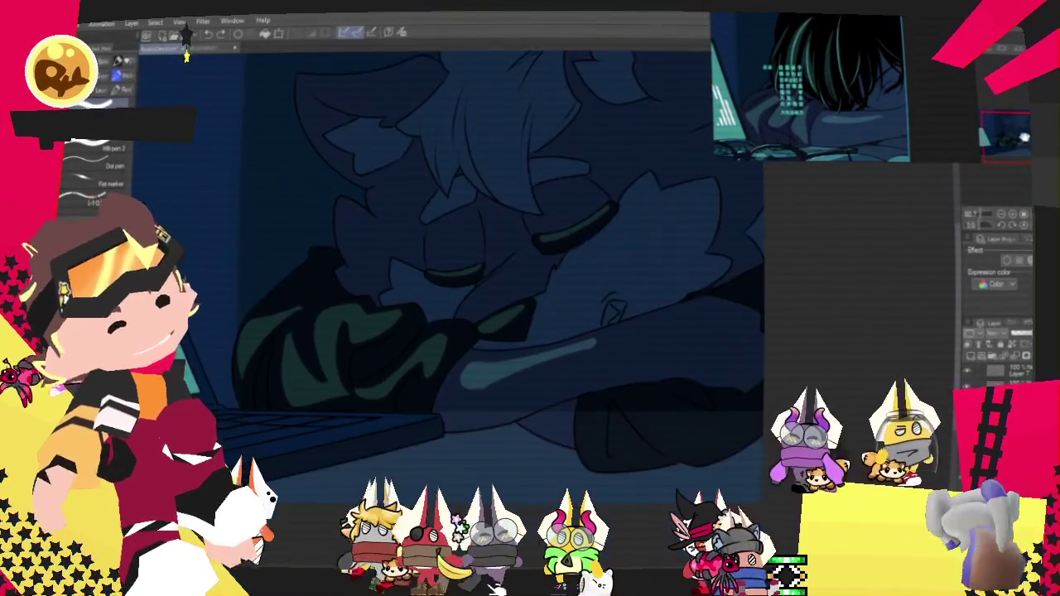
pyautogui.scroll(-1, 476, 265)
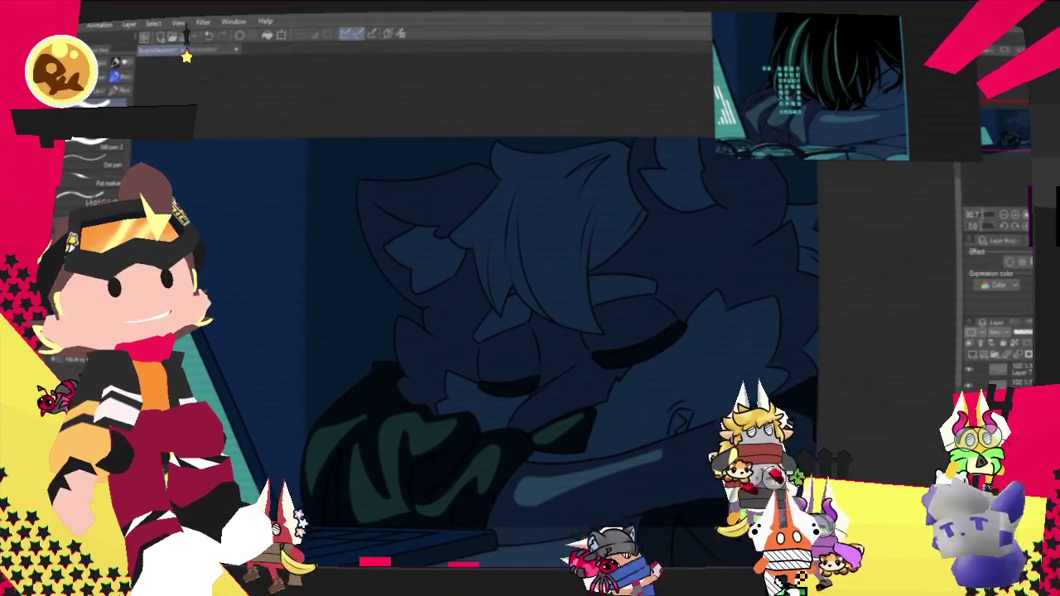
pyautogui.moveTo(540, 170); pyautogui.dragTo(560, 264)
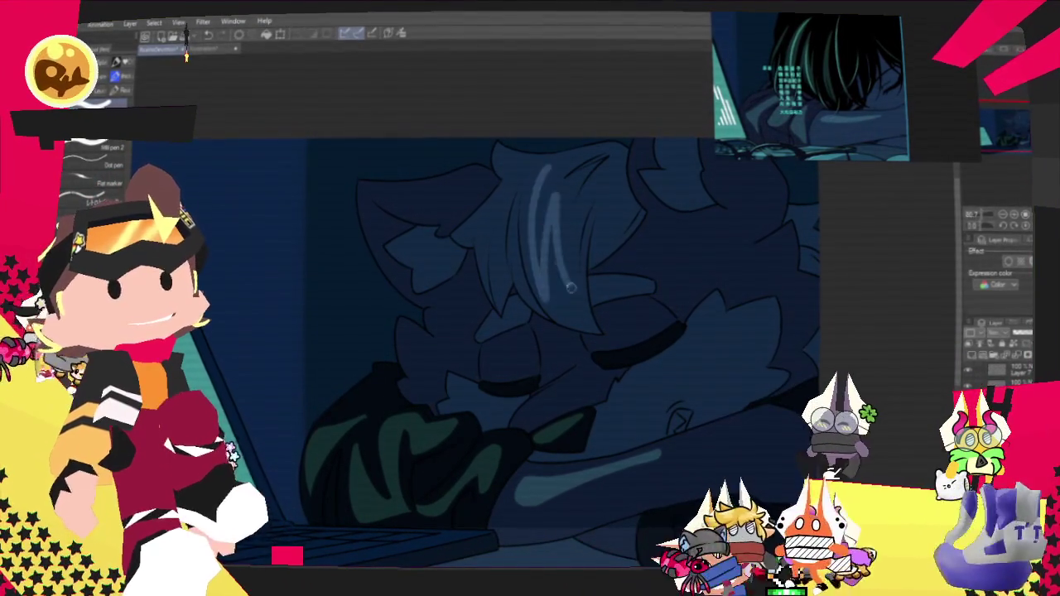
pyautogui.hotkey('ctrl', 'z')
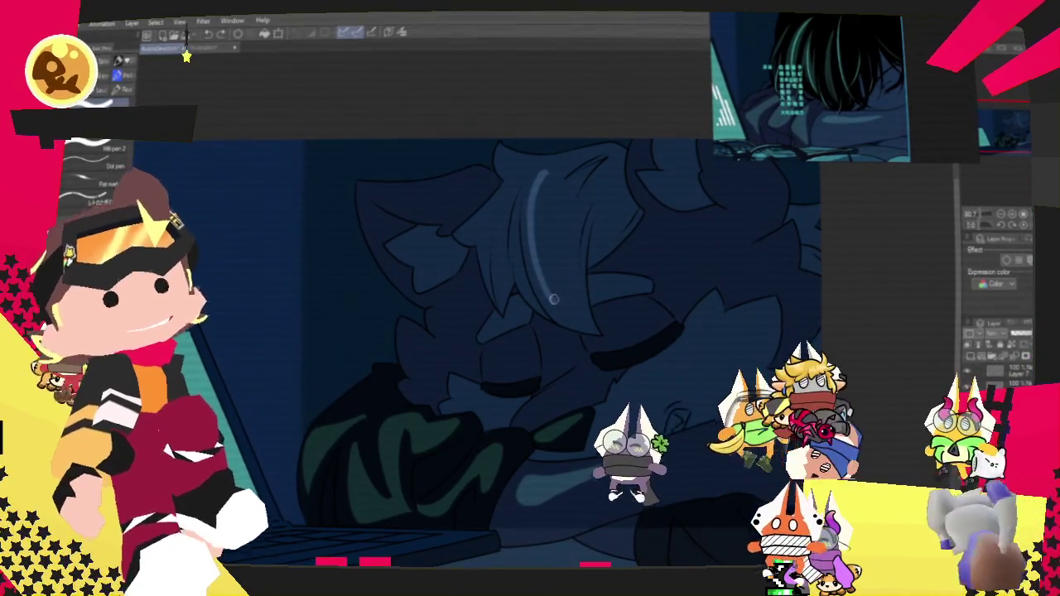
pyautogui.moveTo(538, 294)
pyautogui.mouseDown()
pyautogui.moveTo(552, 254)
pyautogui.moveTo(544, 196)
pyautogui.moveTo(569, 219)
pyautogui.moveTo(564, 233)
pyautogui.mouseUp()
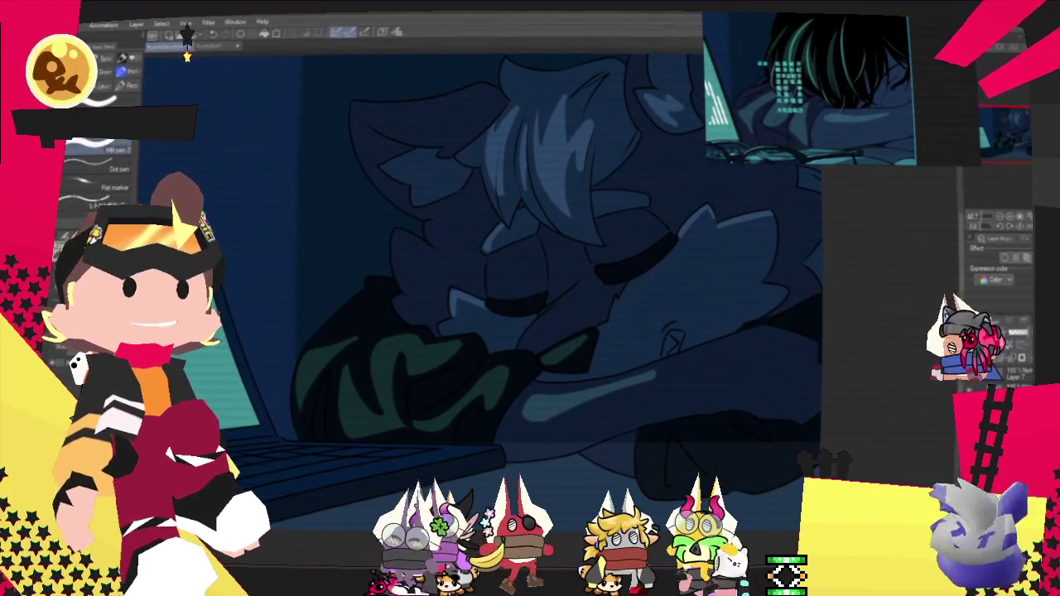
pyautogui.scroll(-3, 782, 317)
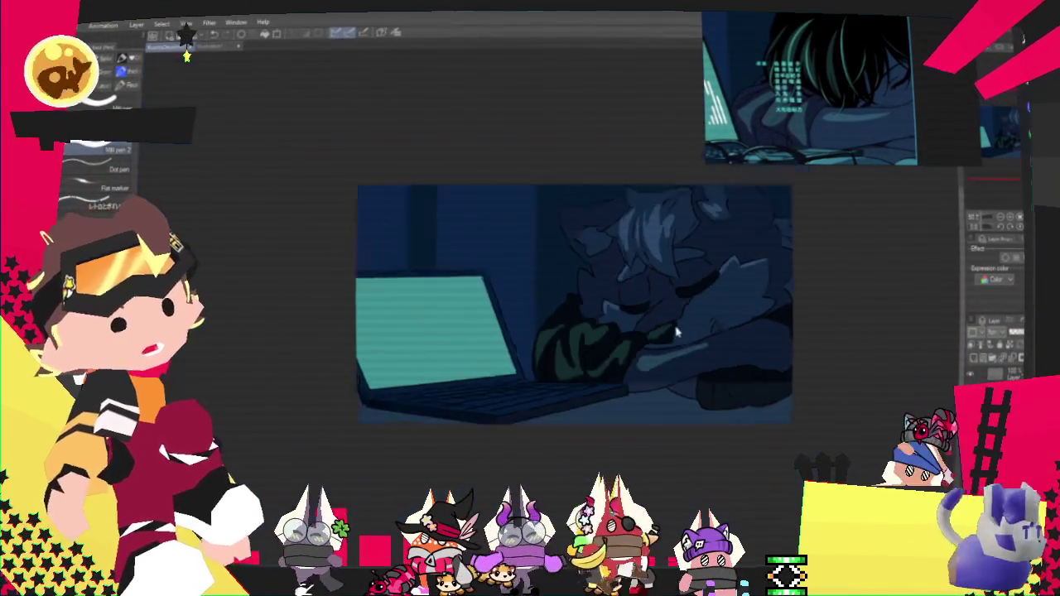
pyautogui.scroll(2, 783, 317)
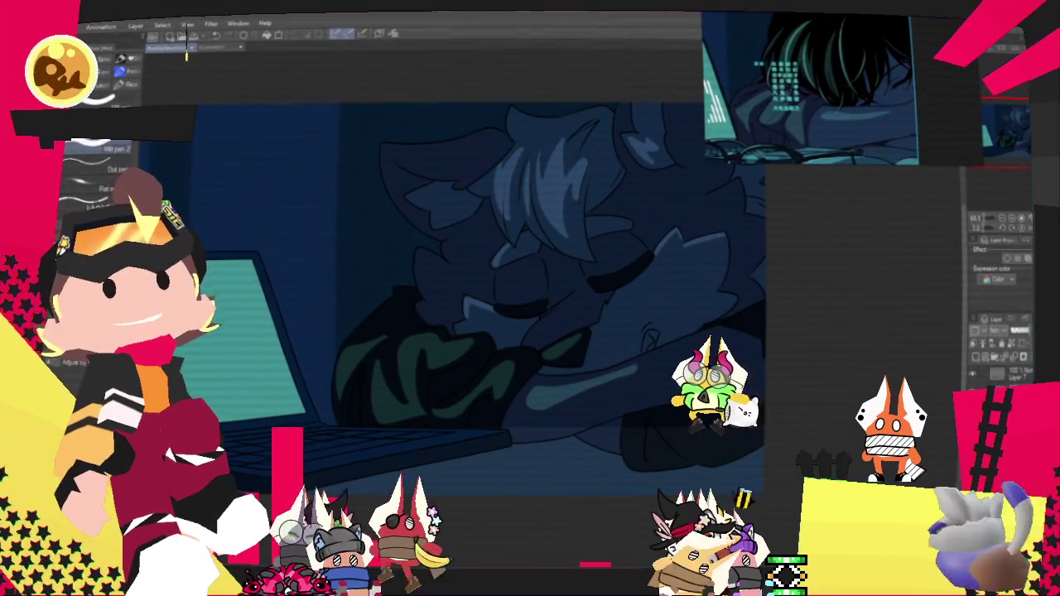
pyautogui.scroll(-2, 662, 308)
pyautogui.scroll(-2, 636, 302)
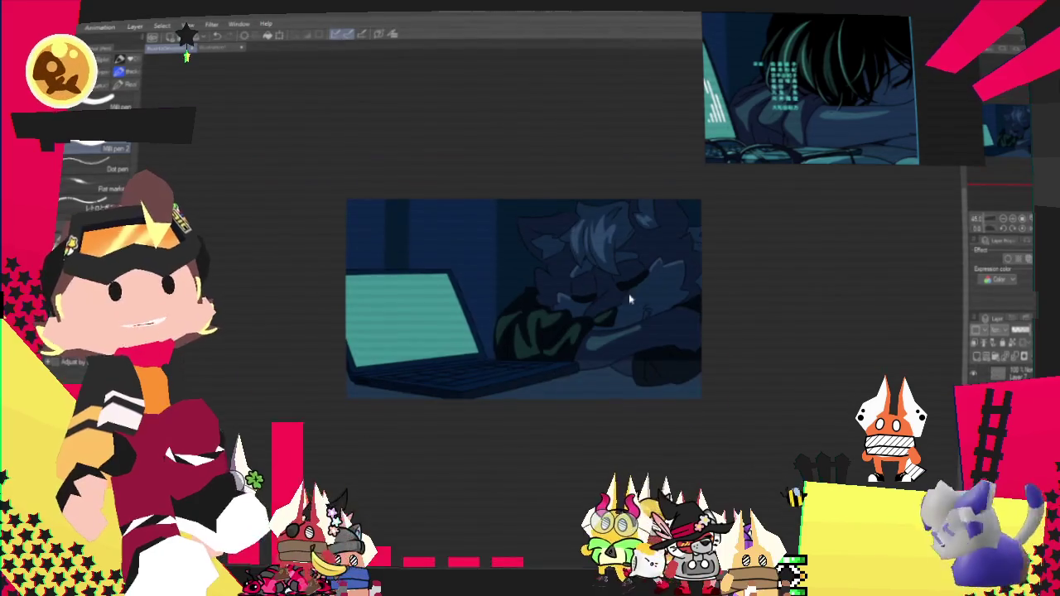
pyautogui.scroll(1, 571, 277)
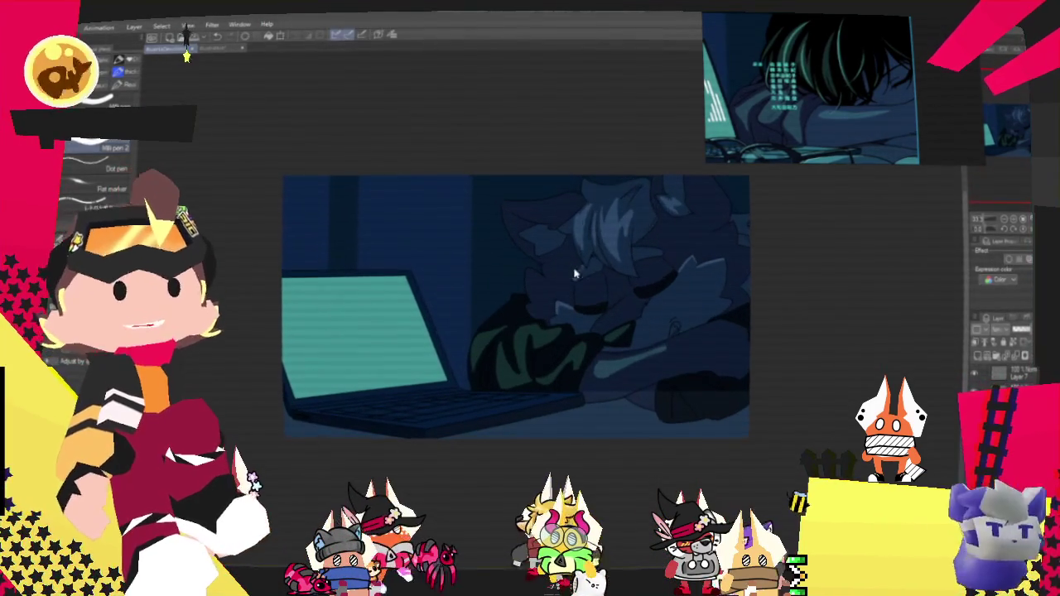
pyautogui.scroll(1, 602, 264)
pyautogui.scroll(1, 602, 263)
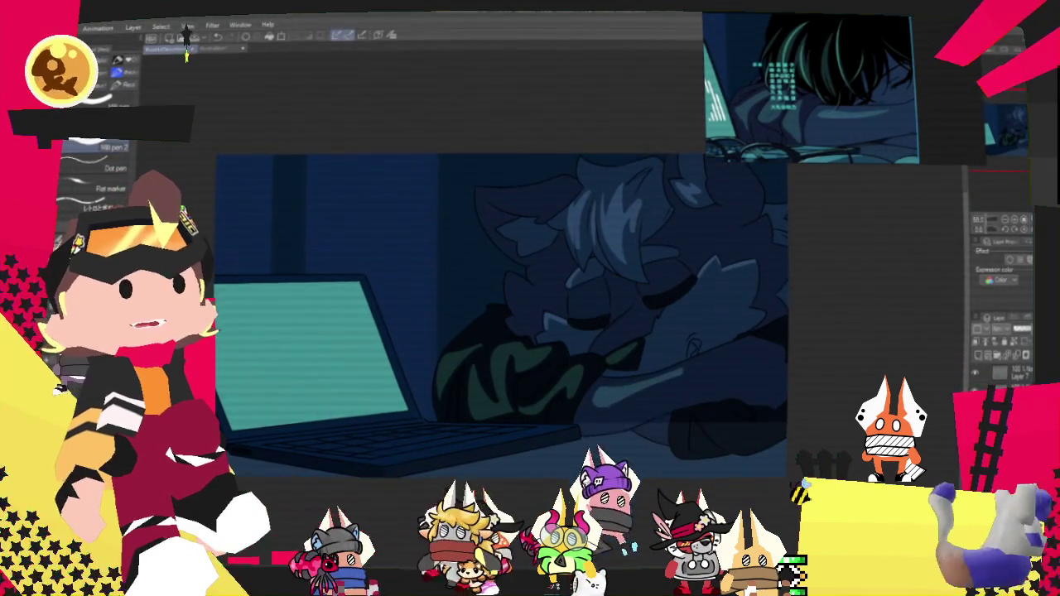
pyautogui.scroll(-1, 426, 276)
pyautogui.scroll(2, 604, 213)
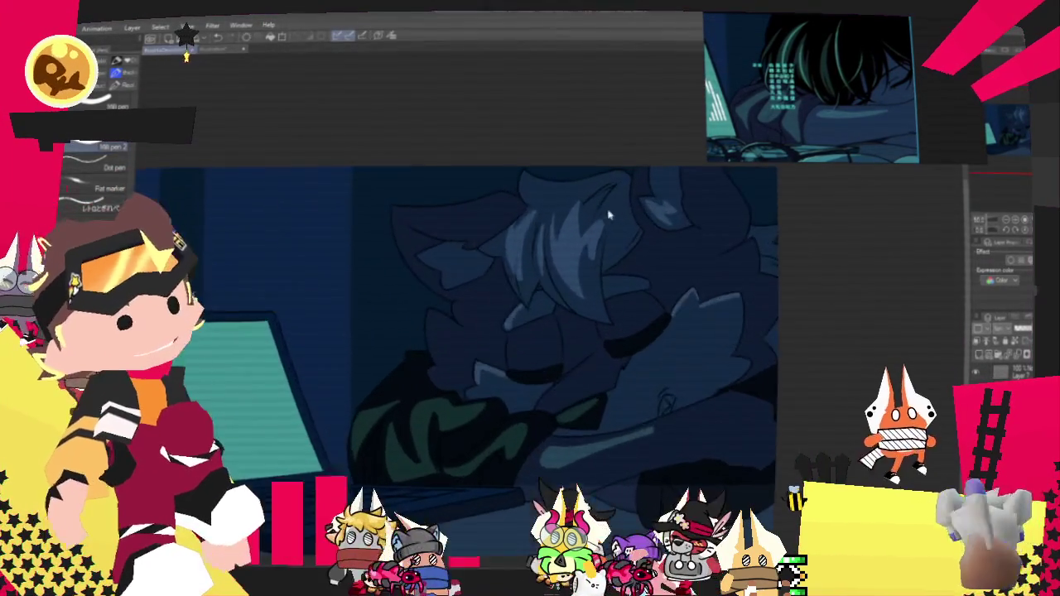
pyautogui.scroll(1, 616, 208)
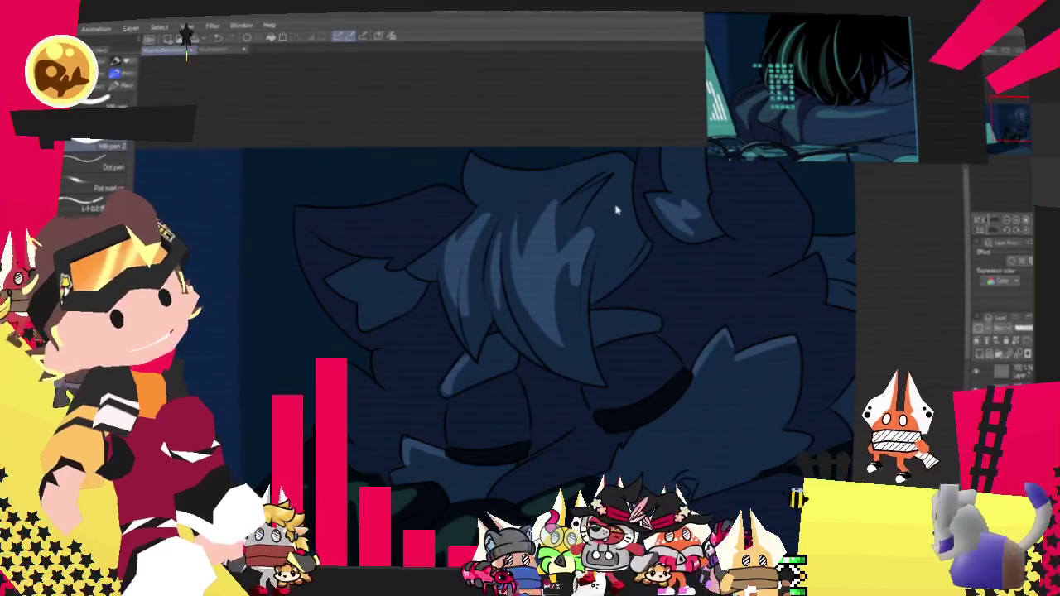
pyautogui.scroll(-1, 615, 210)
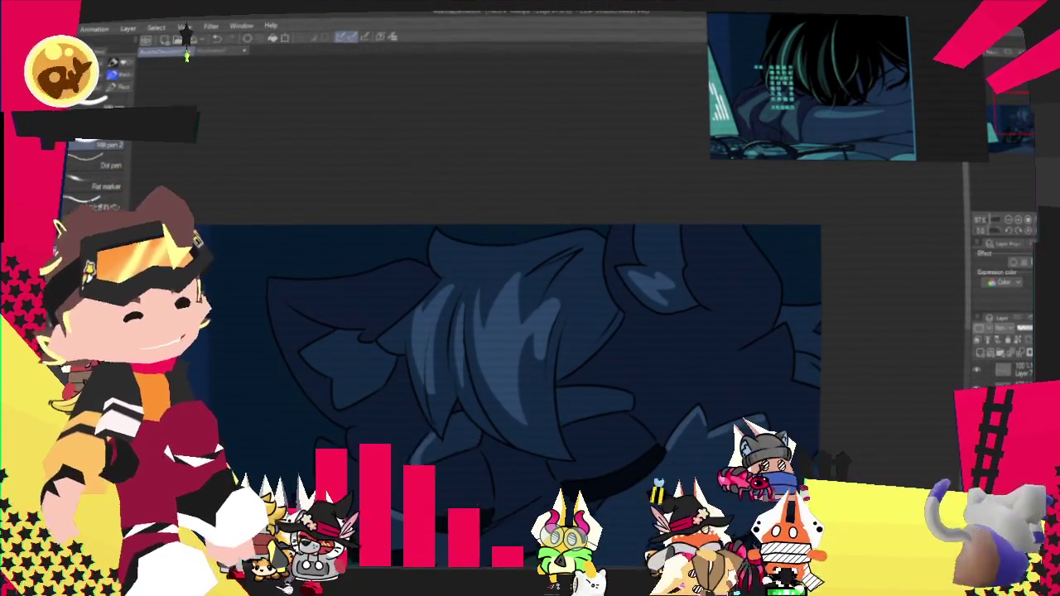
pyautogui.scroll(3, 497, 331)
pyautogui.scroll(3, 513, 315)
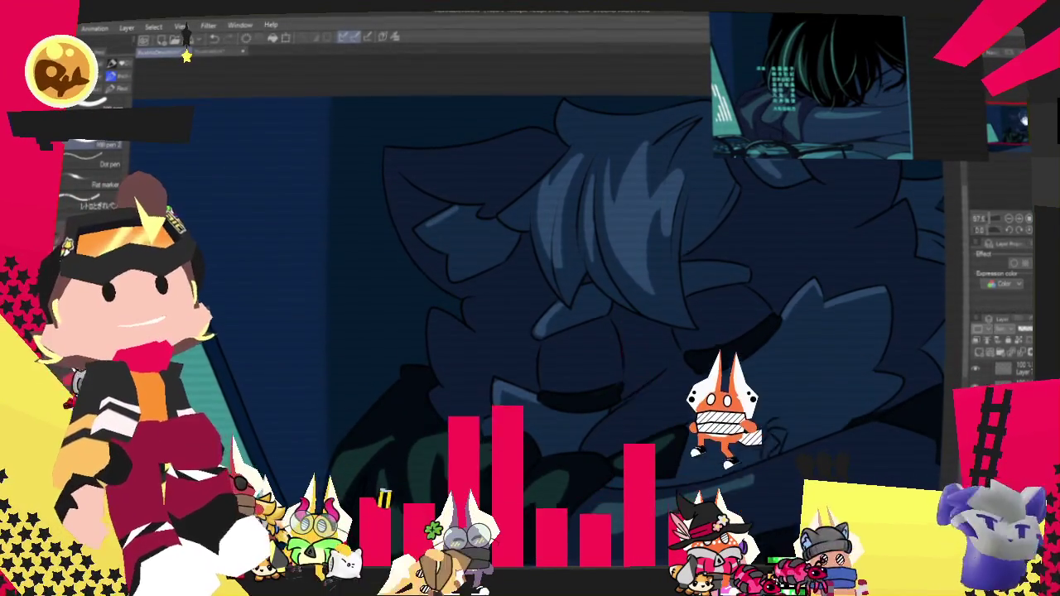
pyautogui.scroll(-3, 530, 348)
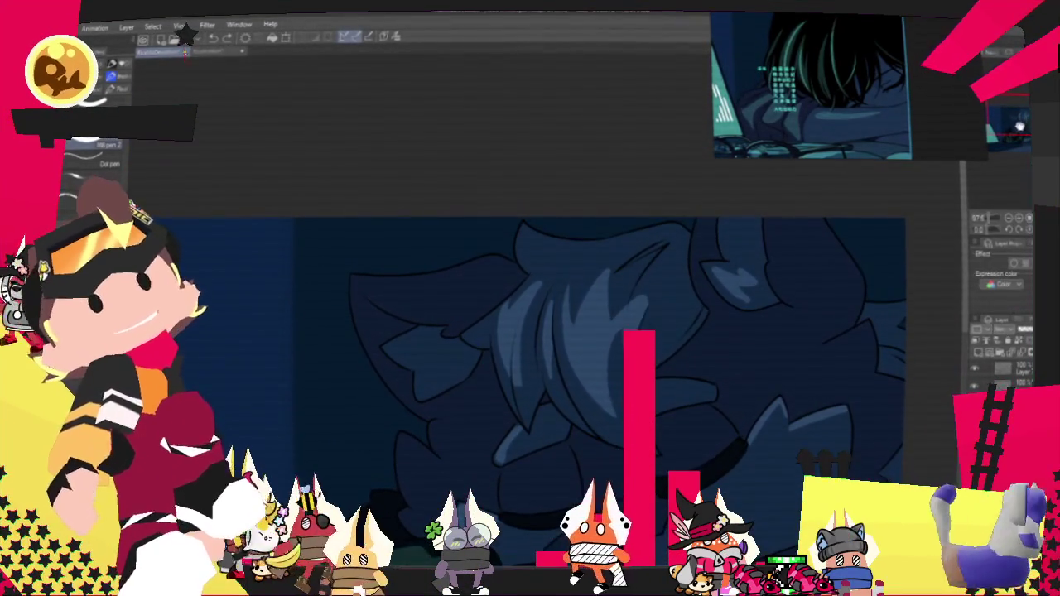
pyautogui.scroll(1, 513, 347)
pyautogui.scroll(1, 513, 348)
pyautogui.scroll(1, 514, 348)
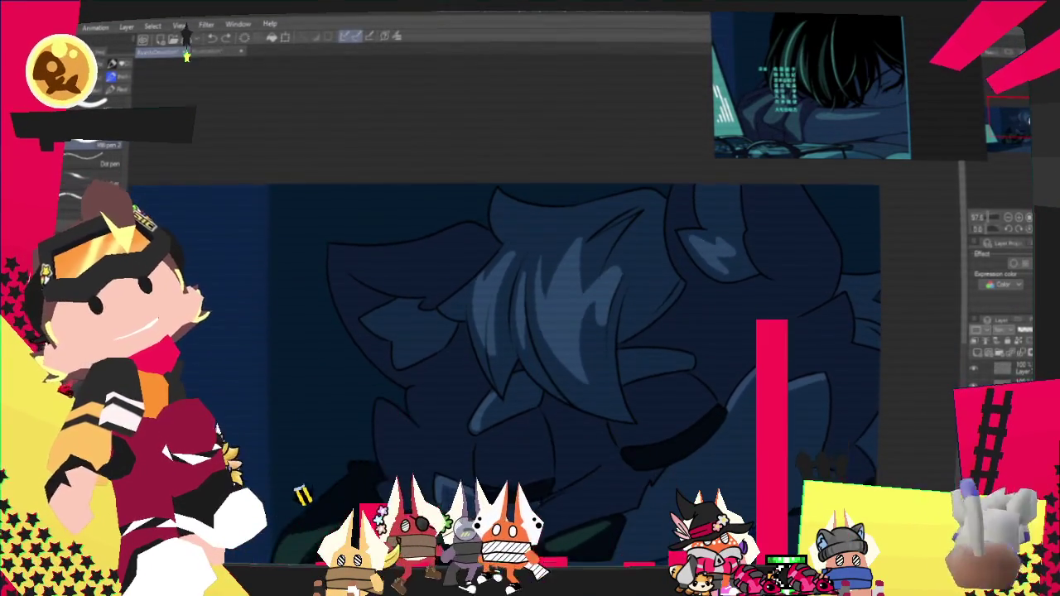
pyautogui.scroll(2, 514, 348)
pyautogui.scroll(1, 513, 348)
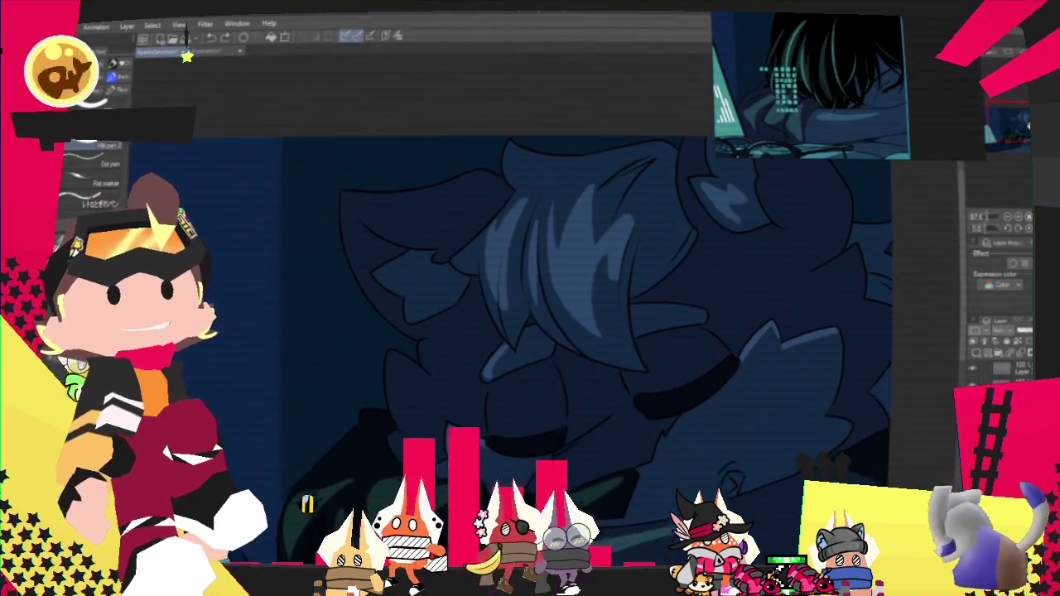
pyautogui.scroll(-2, 513, 348)
pyautogui.scroll(-2, 513, 348)
pyautogui.scroll(-2, 513, 348)
pyautogui.scroll(1, 530, 299)
pyautogui.scroll(1, 530, 298)
pyautogui.scroll(1, 530, 298)
pyautogui.scroll(1, 530, 298)
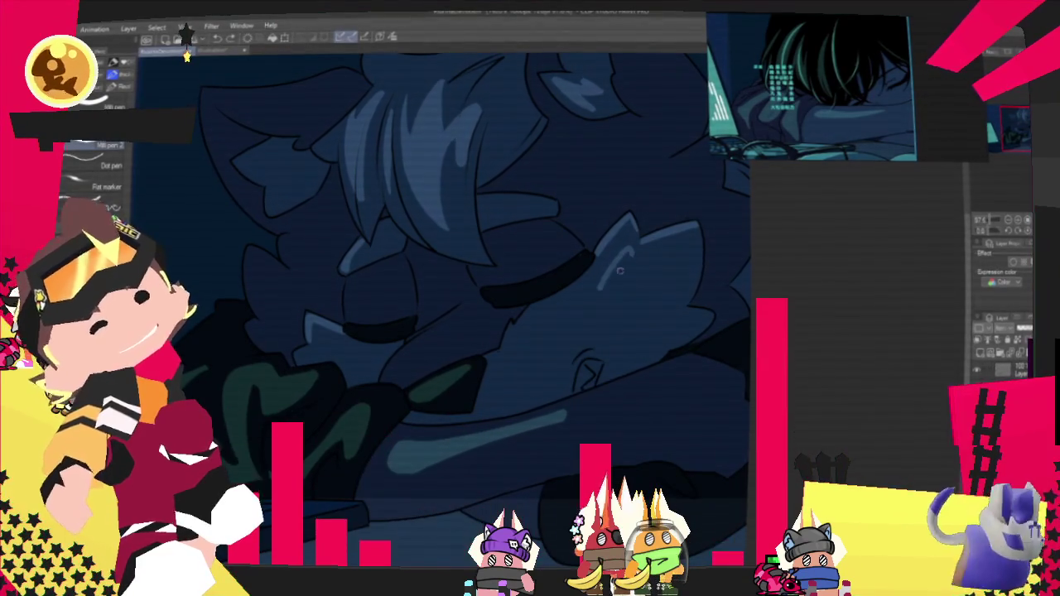
# Step: Paint light-blue highlight strokes over the shoulder, extending one toward the upper right
pyautogui.moveTo(629, 272); pyautogui.dragTo(667, 264)
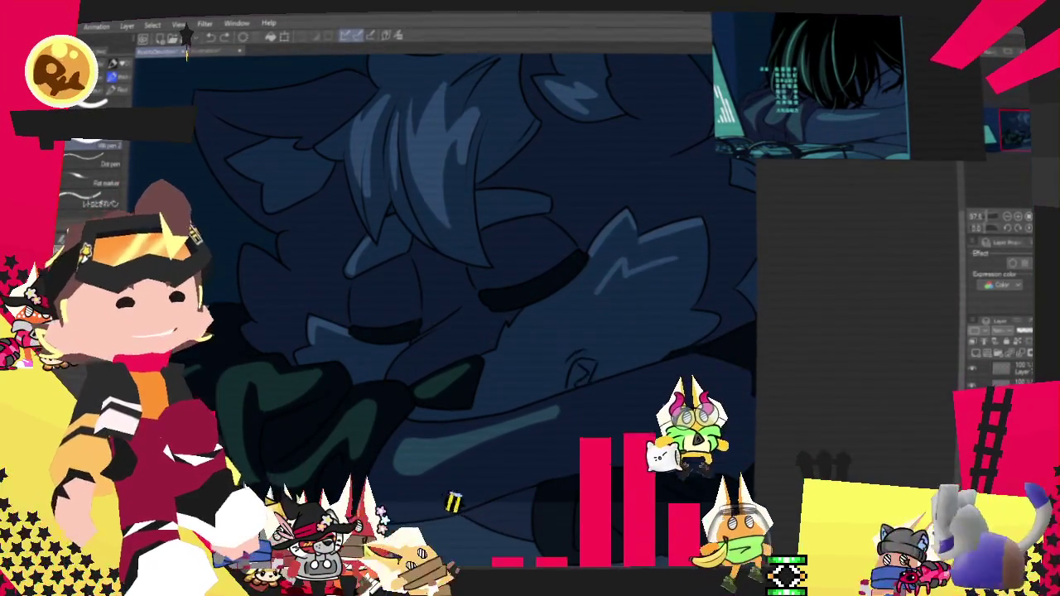
pyautogui.scroll(2, 663, 409)
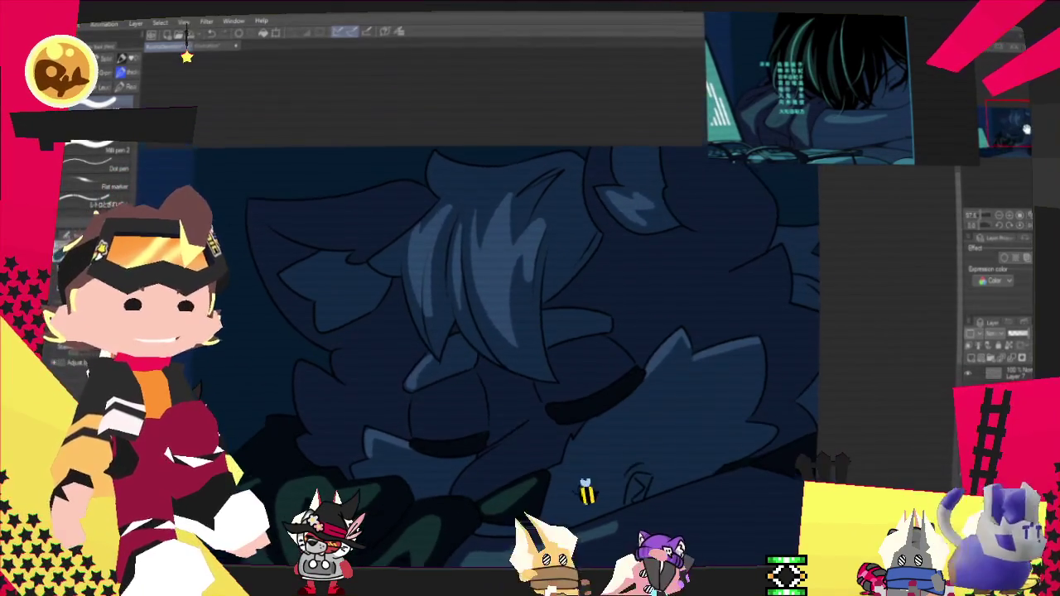
pyautogui.moveTo(720, 273); pyautogui.dragTo(781, 286)
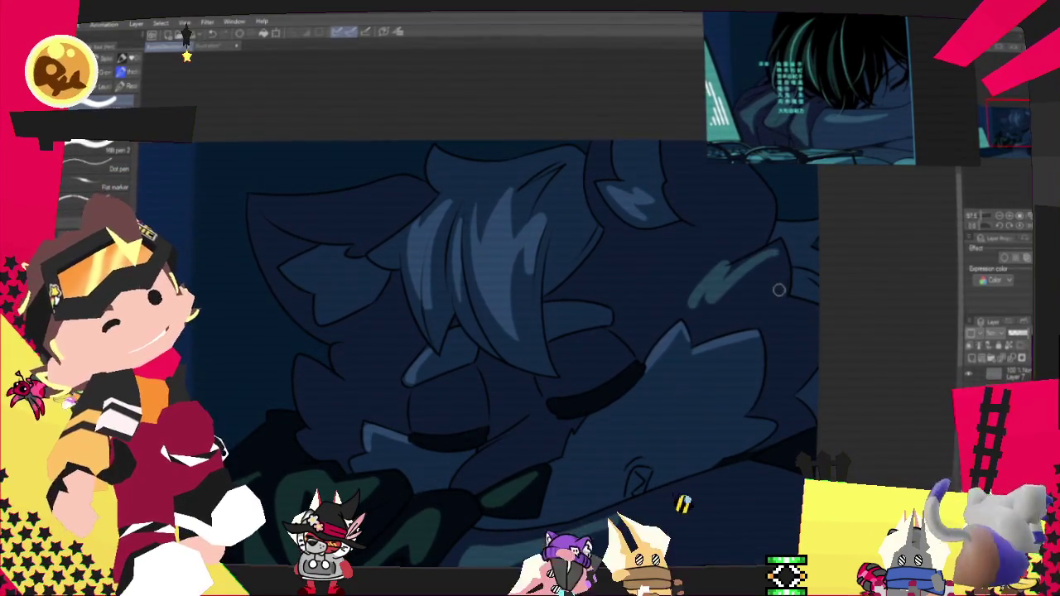
# Step: Swap the overlong highlight for a shorter stroke and add thin light rim lines along the spiky fur
pyautogui.hotkey('ctrl', 'z')
pyautogui.moveTo(669, 308); pyautogui.dragTo(692, 282)
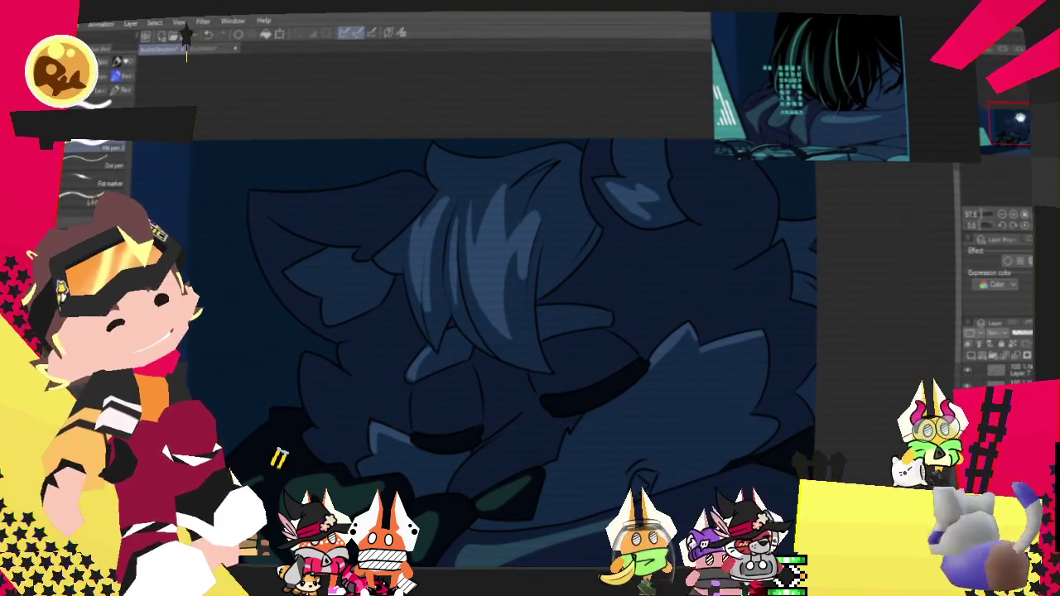
pyautogui.scroll(2, 697, 275)
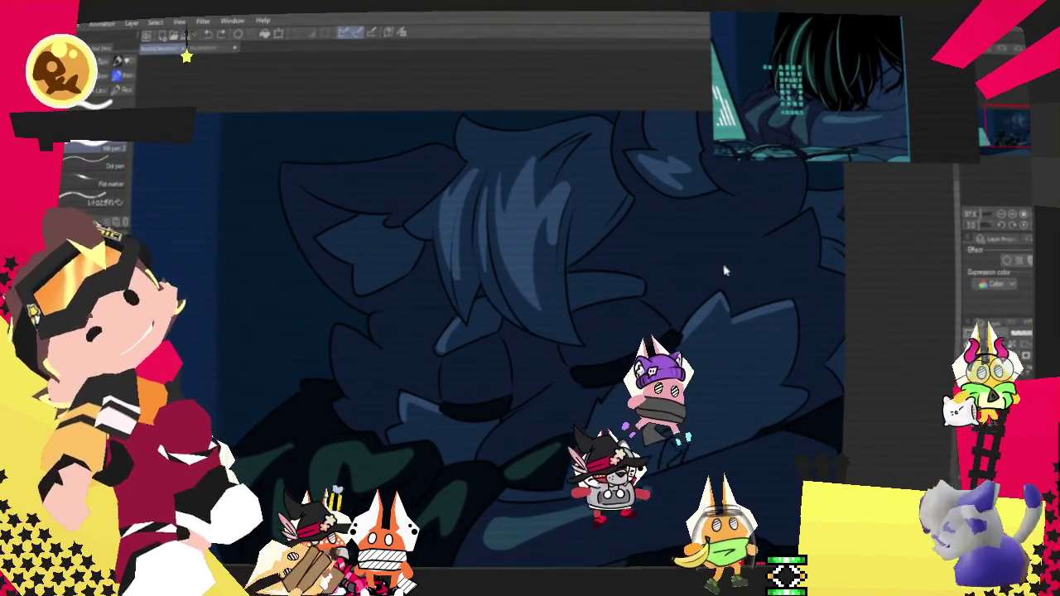
pyautogui.moveTo(687, 279)
pyautogui.mouseDown()
pyautogui.moveTo(716, 238)
pyautogui.moveTo(749, 234)
pyautogui.mouseUp()
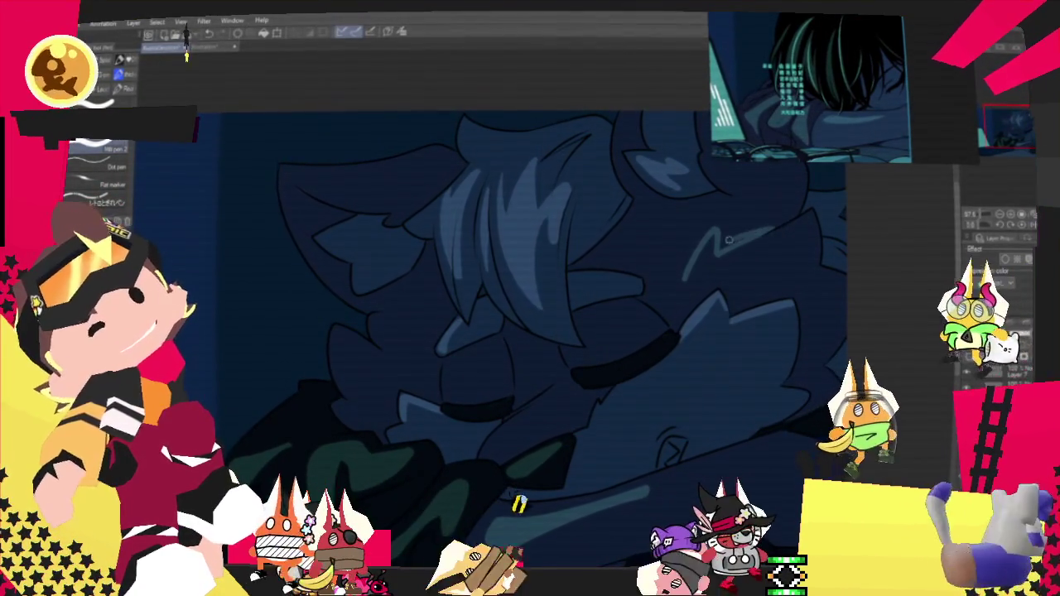
pyautogui.moveTo(772, 224); pyautogui.dragTo(816, 211)
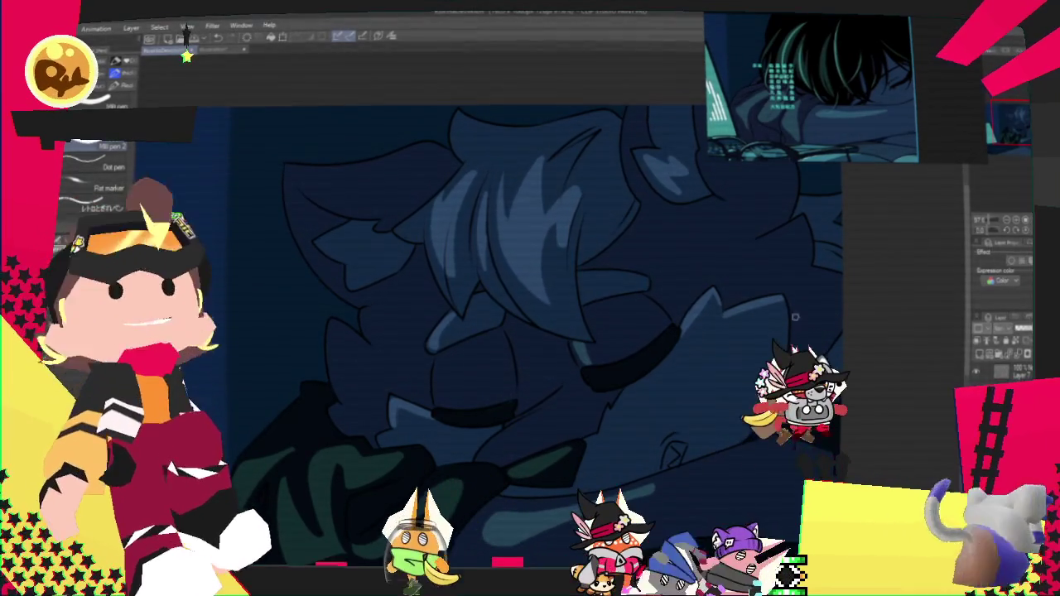
pyautogui.scroll(-2, 625, 223)
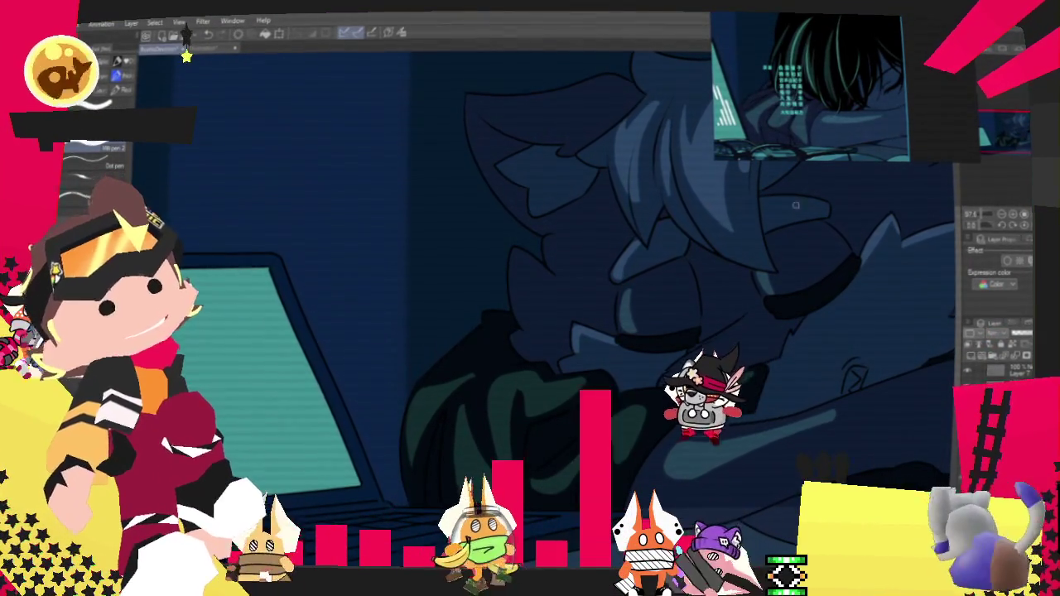
pyautogui.scroll(2, 619, 285)
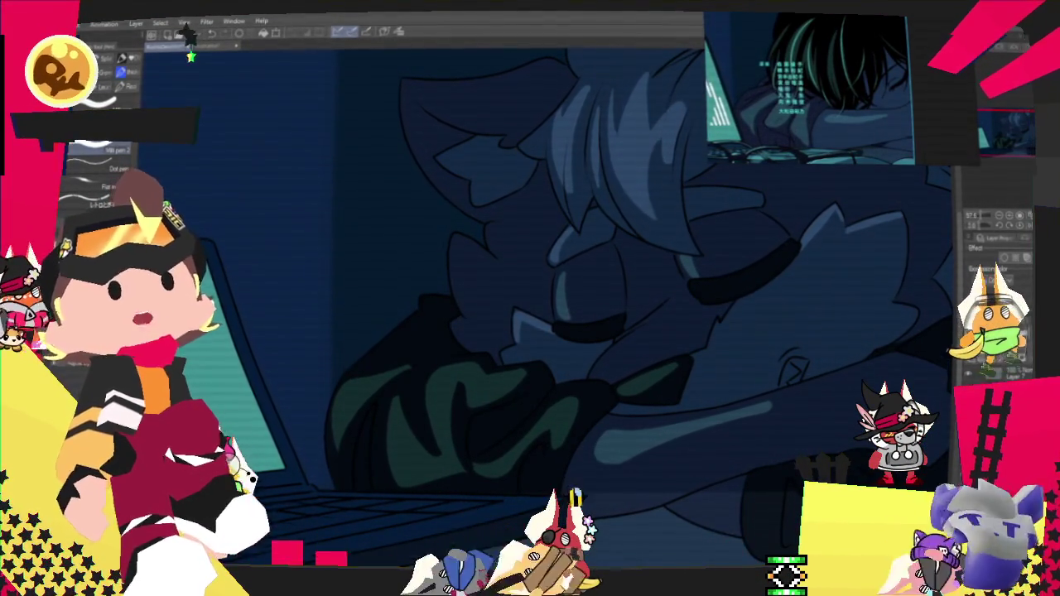
pyautogui.scroll(-5, 625, 422)
pyautogui.scroll(1, 626, 422)
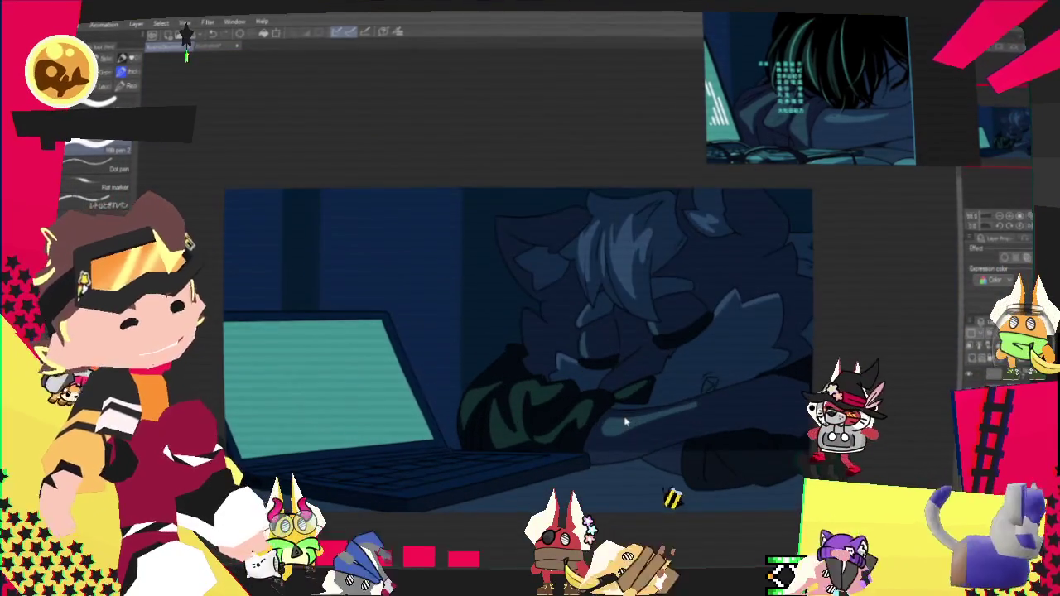
pyautogui.scroll(1, 673, 422)
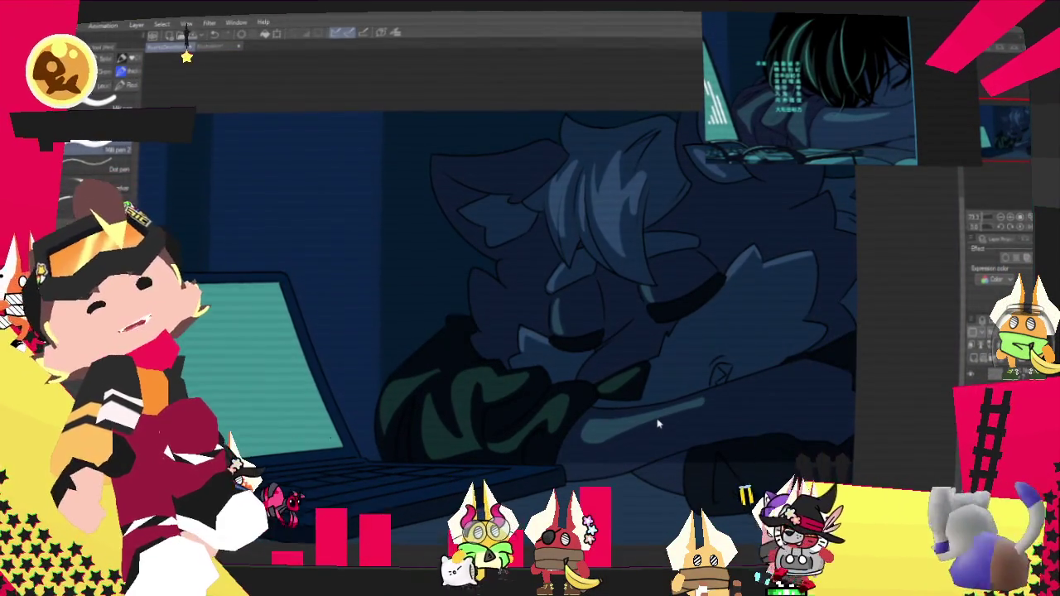
pyautogui.scroll(-1, 659, 424)
pyautogui.scroll(-1, 658, 424)
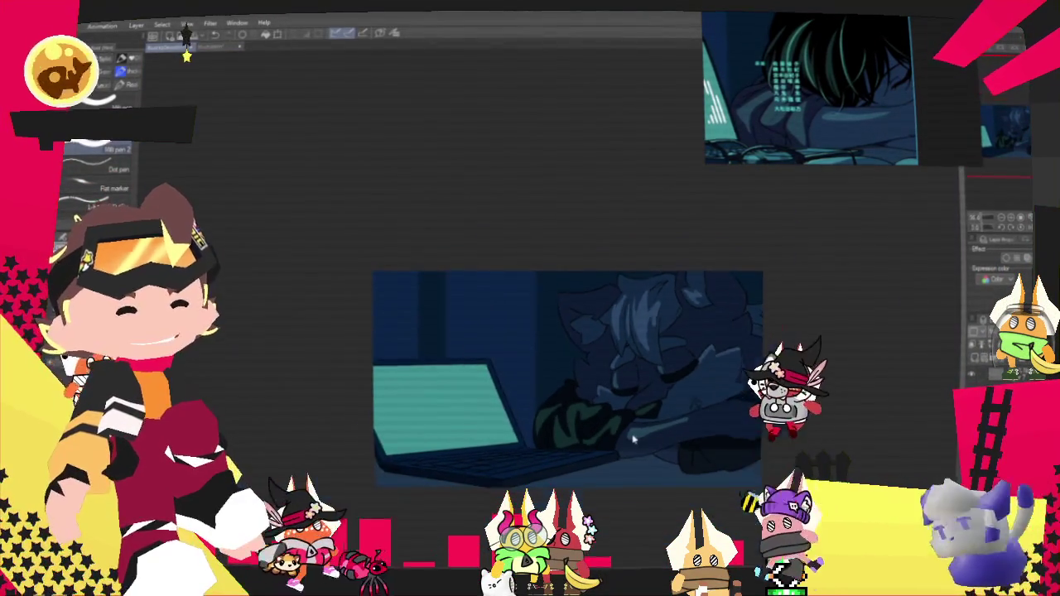
pyautogui.scroll(1, 684, 300)
pyautogui.scroll(1, 684, 300)
pyautogui.scroll(1, 554, 300)
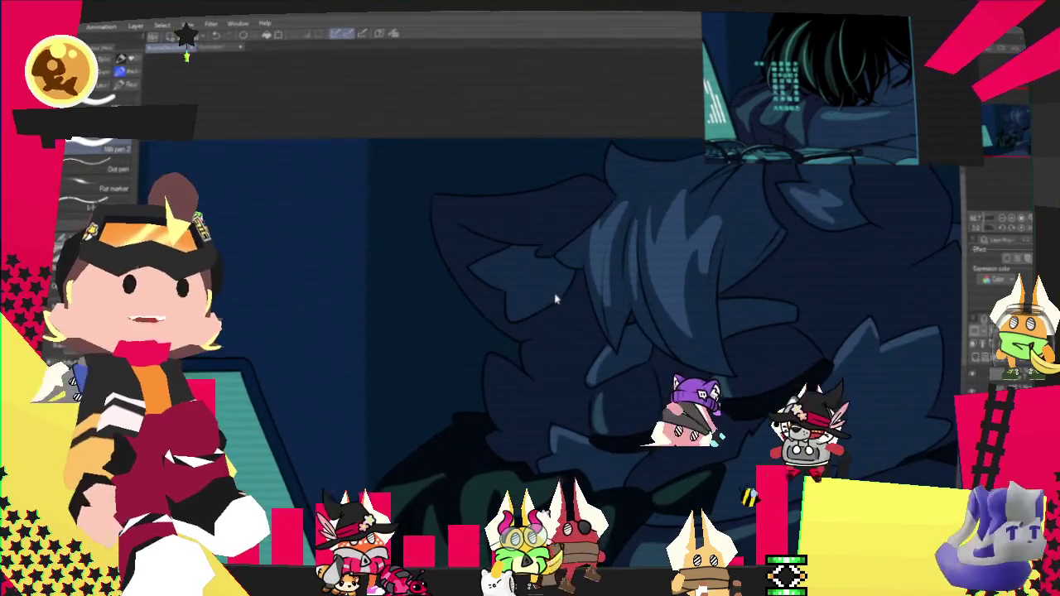
pyautogui.scroll(-1, 655, 265)
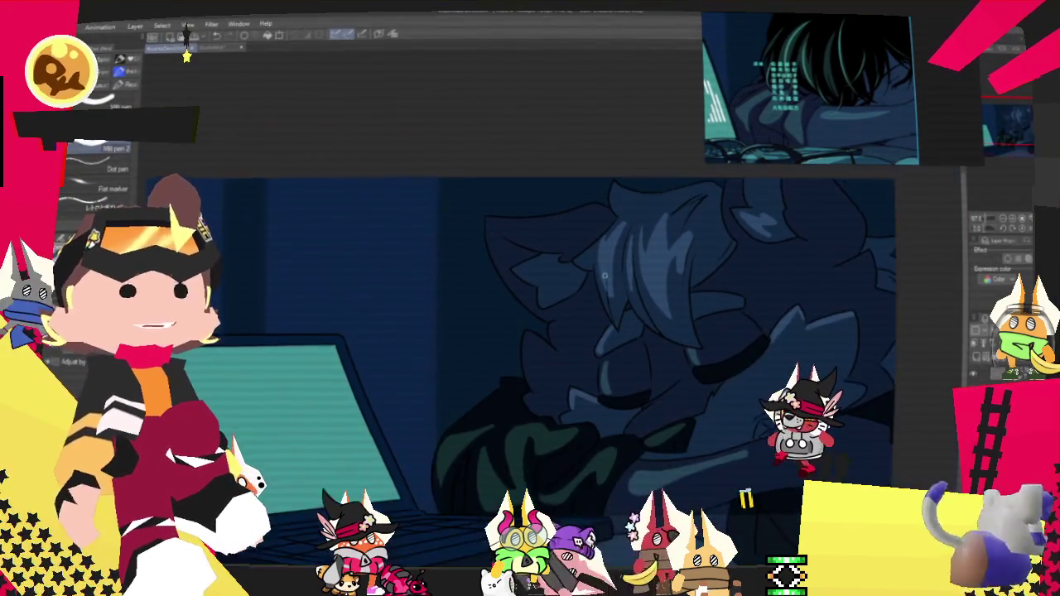
pyautogui.scroll(1, 603, 275)
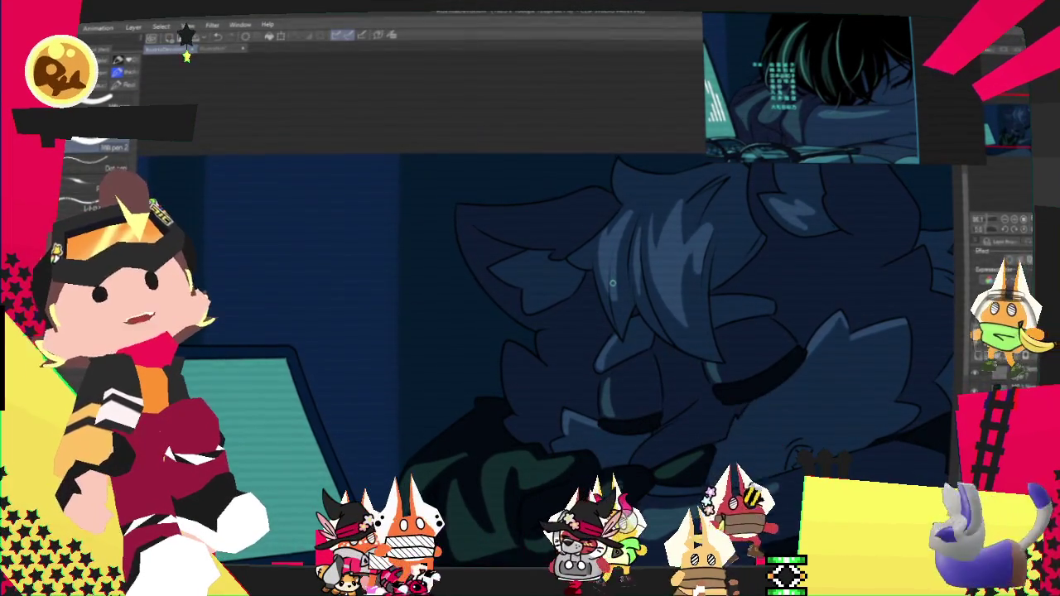
# Step: Draw a light curved line down the cat ear's left edge, redrawing it once after an undo
pyautogui.scroll(-2, 613, 284)
pyautogui.scroll(2, 611, 265)
pyautogui.scroll(1, 610, 249)
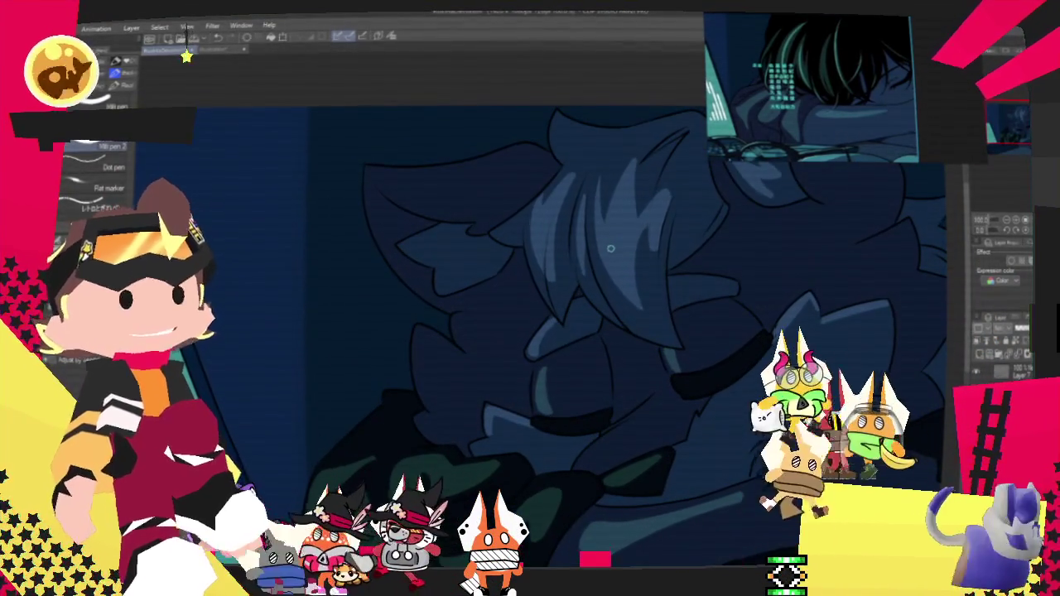
pyautogui.moveTo(611, 248); pyautogui.dragTo(584, 294)
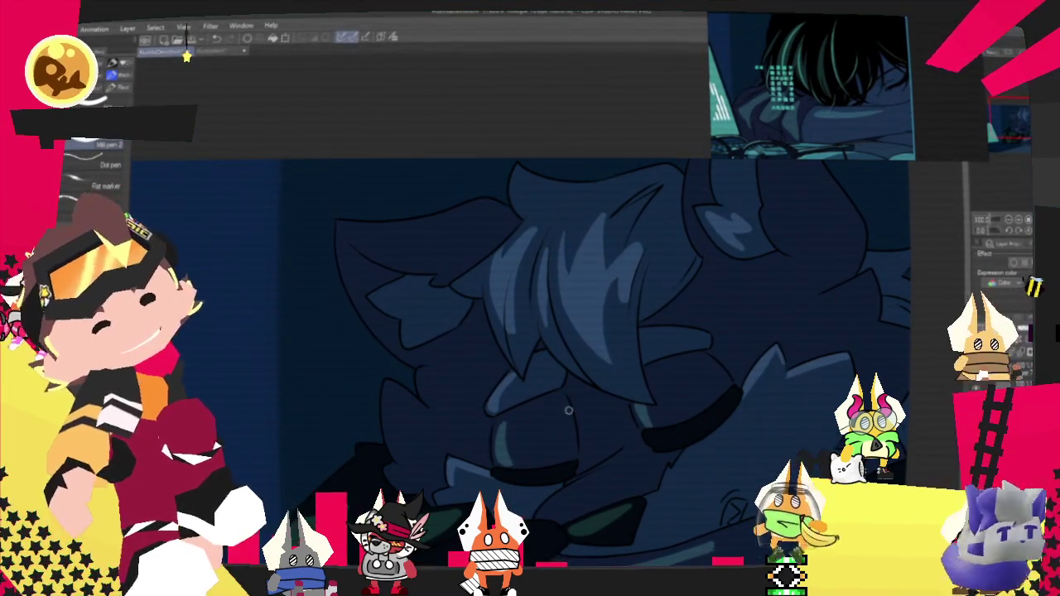
pyautogui.moveTo(259, 190); pyautogui.dragTo(265, 238)
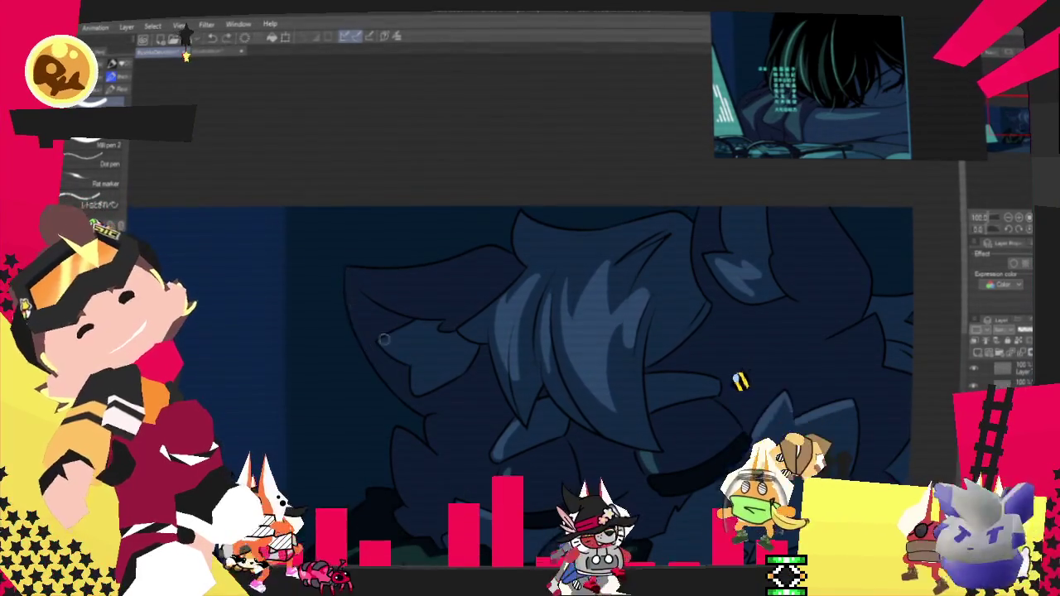
pyautogui.moveTo(352, 286); pyautogui.dragTo(408, 393)
pyautogui.hotkey('ctrl', 'z')
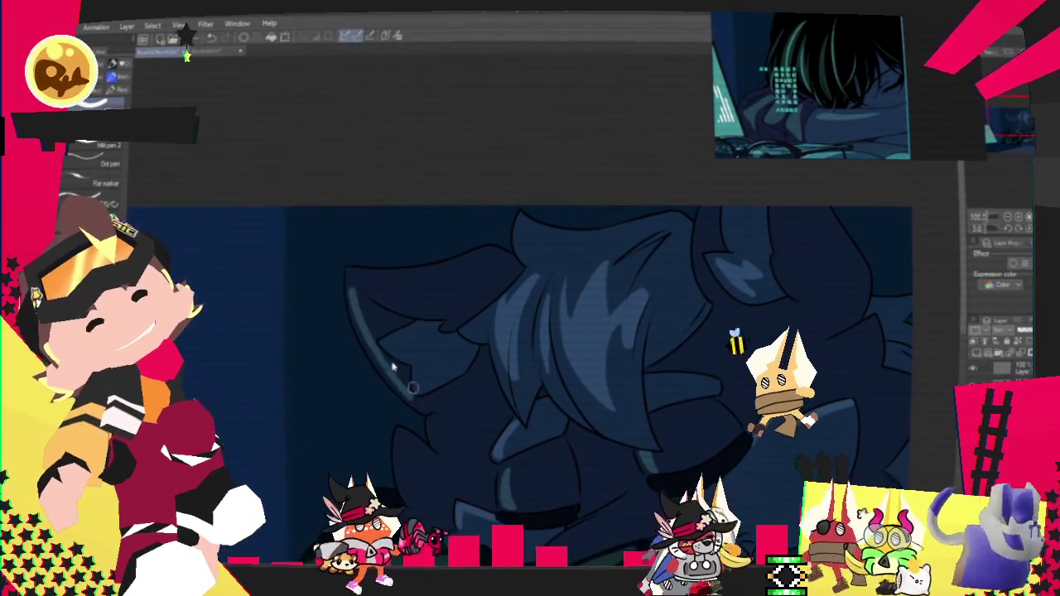
pyautogui.moveTo(352, 286); pyautogui.dragTo(424, 410)
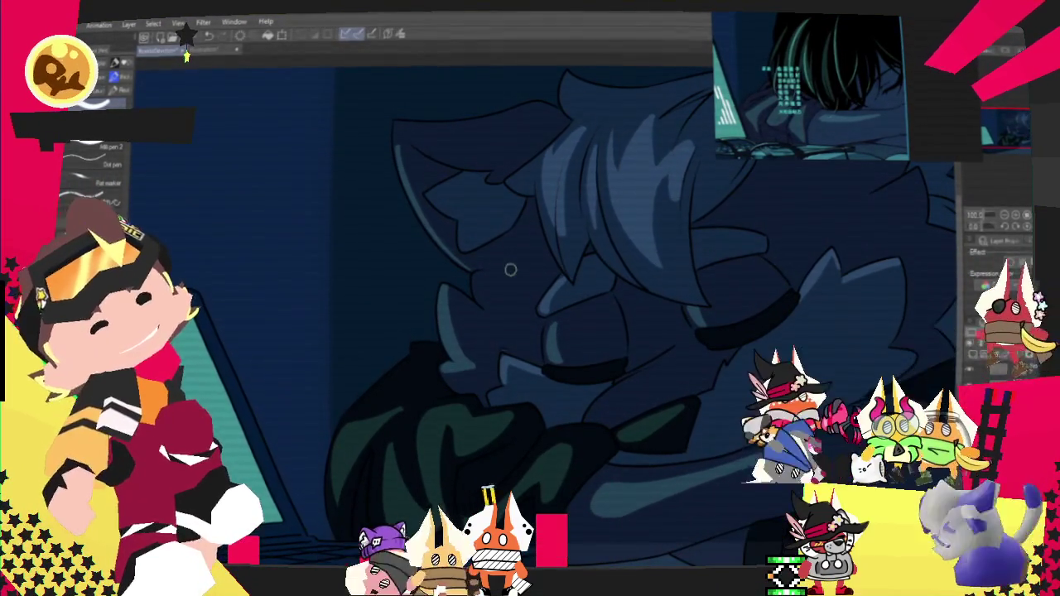
# Step: Zoom out and draw one thin curved stroke on the hair at the head's right side
pyautogui.scroll(-2, 510, 270)
pyautogui.scroll(-2, 510, 269)
pyautogui.scroll(-2, 511, 269)
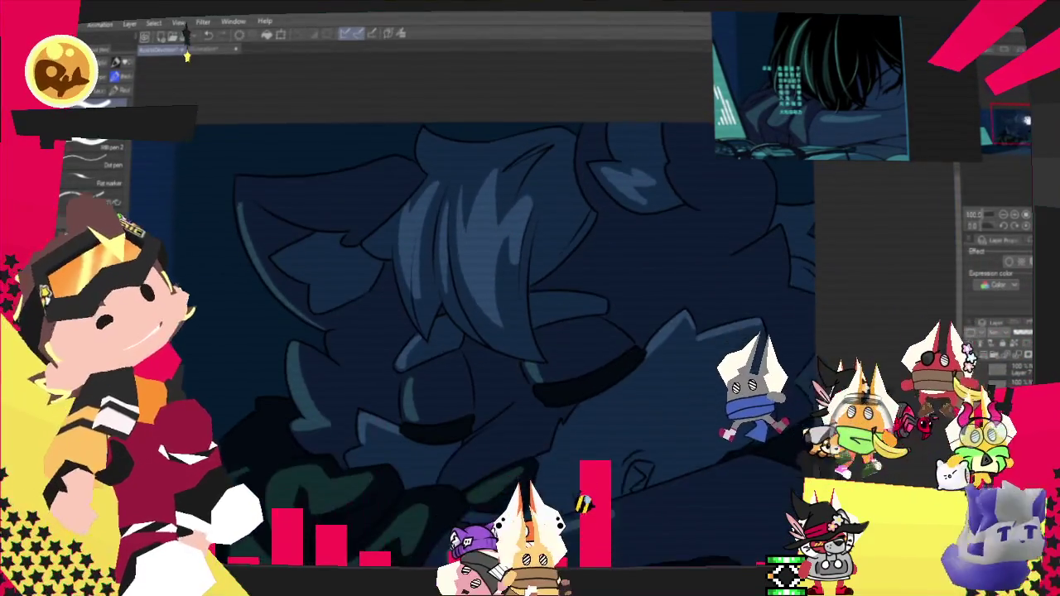
pyautogui.scroll(-1, 510, 331)
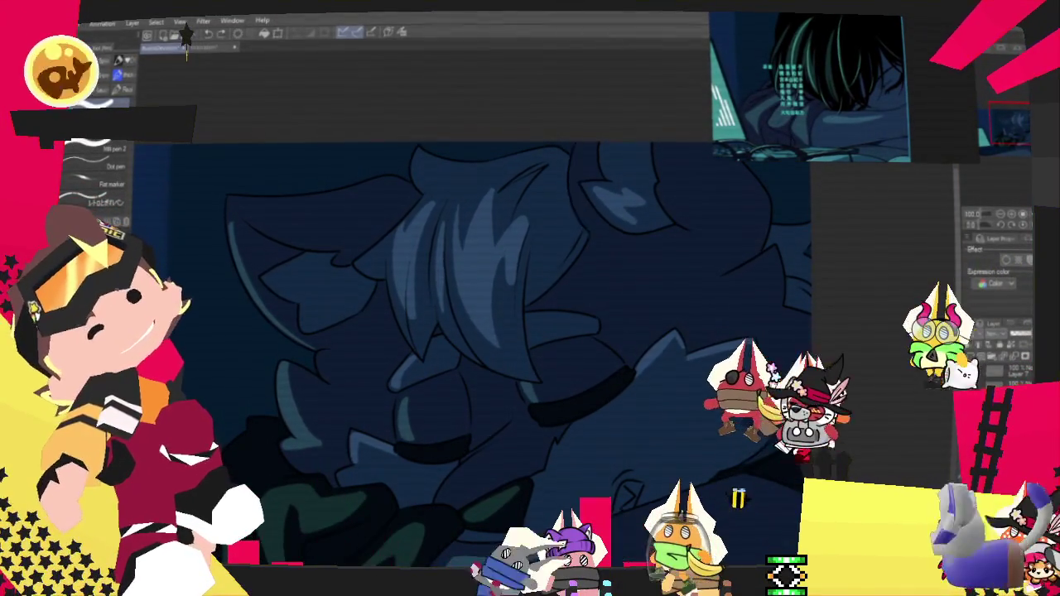
pyautogui.moveTo(593, 232); pyautogui.dragTo(571, 147)
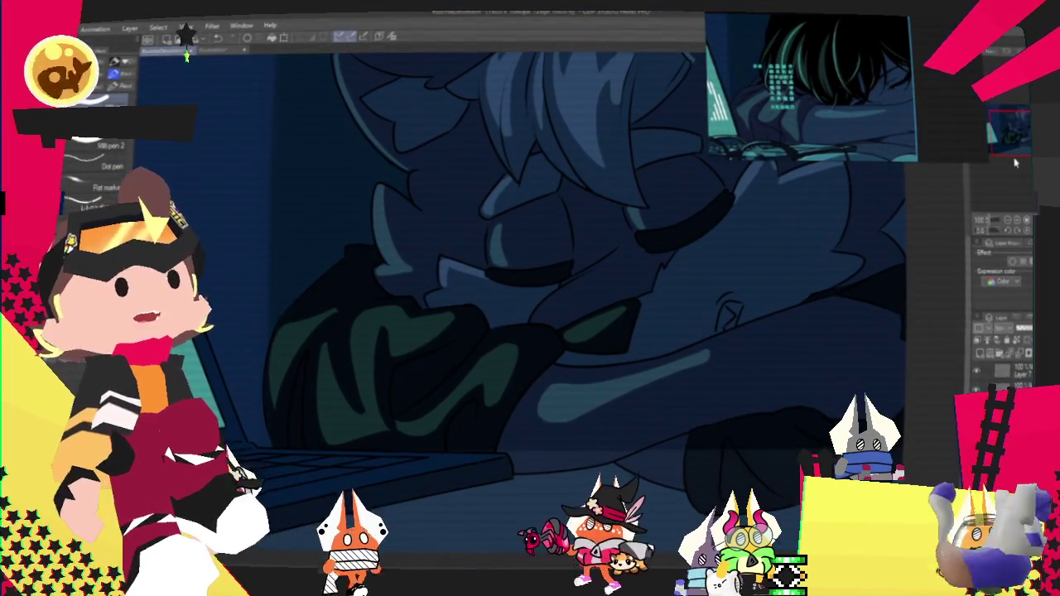
pyautogui.scroll(-5, 576, 288)
pyautogui.scroll(5, 575, 287)
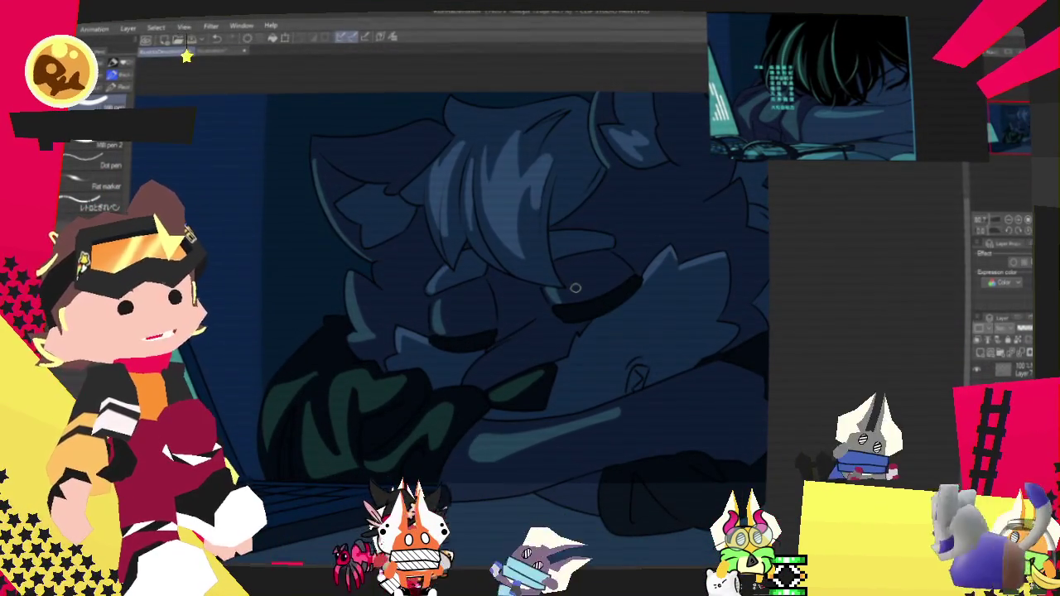
pyautogui.scroll(-2, 576, 288)
pyautogui.scroll(-1, 576, 288)
pyautogui.scroll(2, 575, 288)
pyautogui.scroll(1, 576, 287)
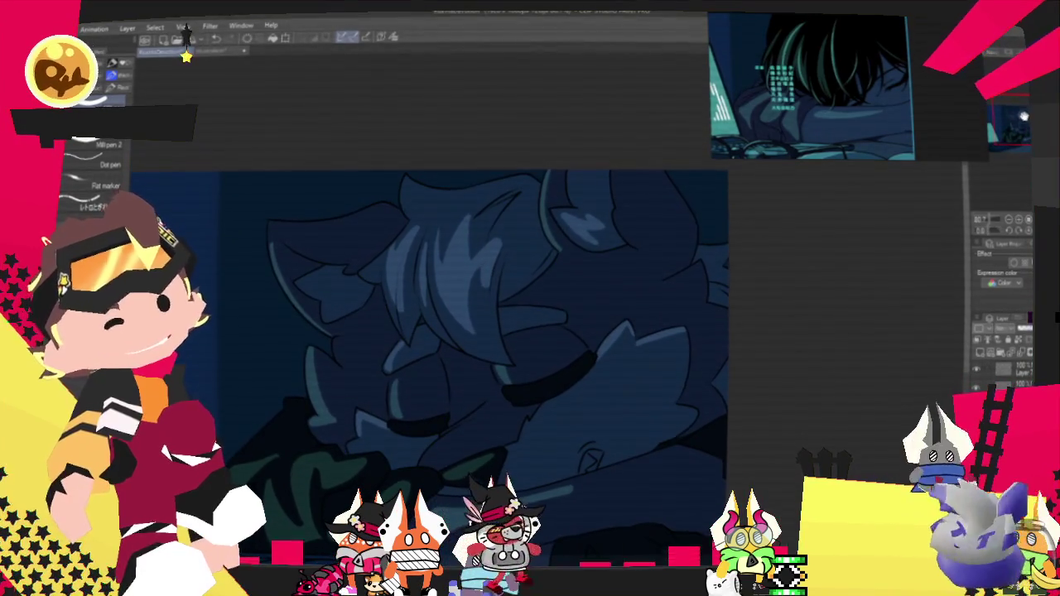
pyautogui.scroll(-1, 575, 287)
pyautogui.scroll(1, 430, 347)
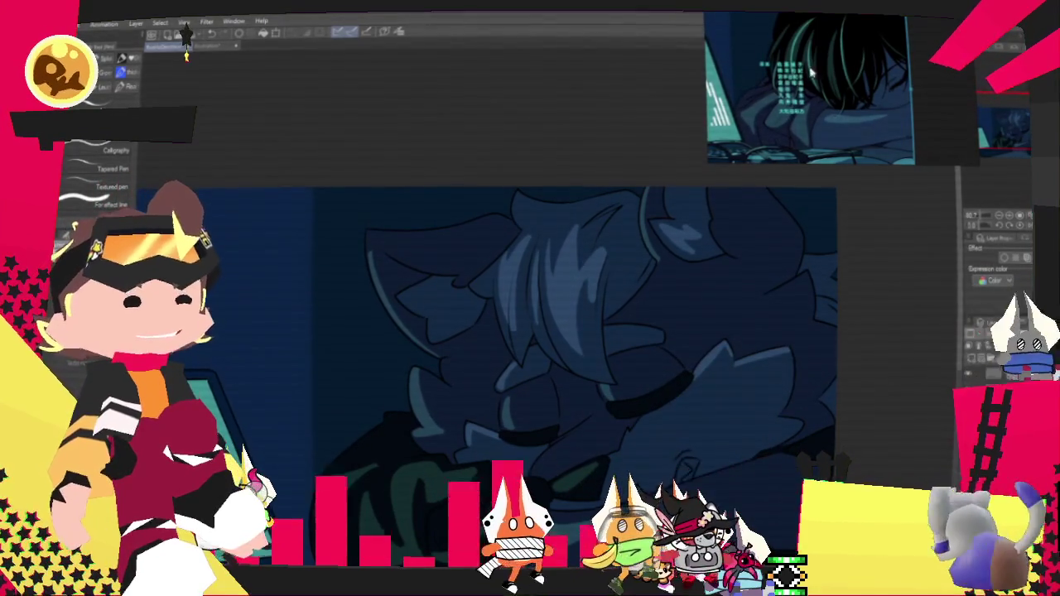
# Step: Paint white highlight streaks down the hair, replacing an overlong one with a shorter stroke
pyautogui.scroll(2, 545, 251)
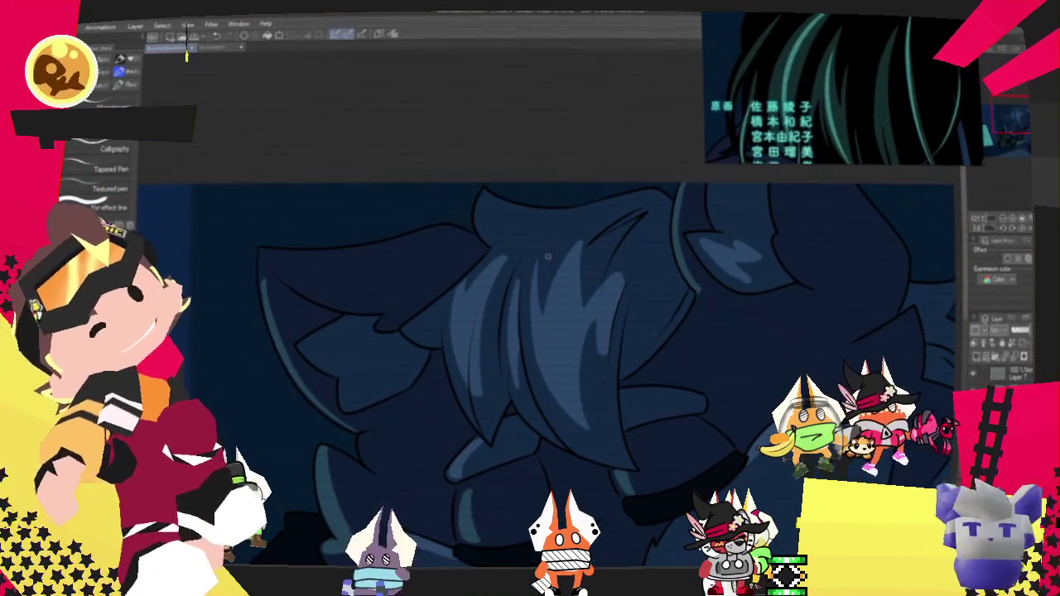
pyautogui.moveTo(535, 319); pyautogui.dragTo(599, 449)
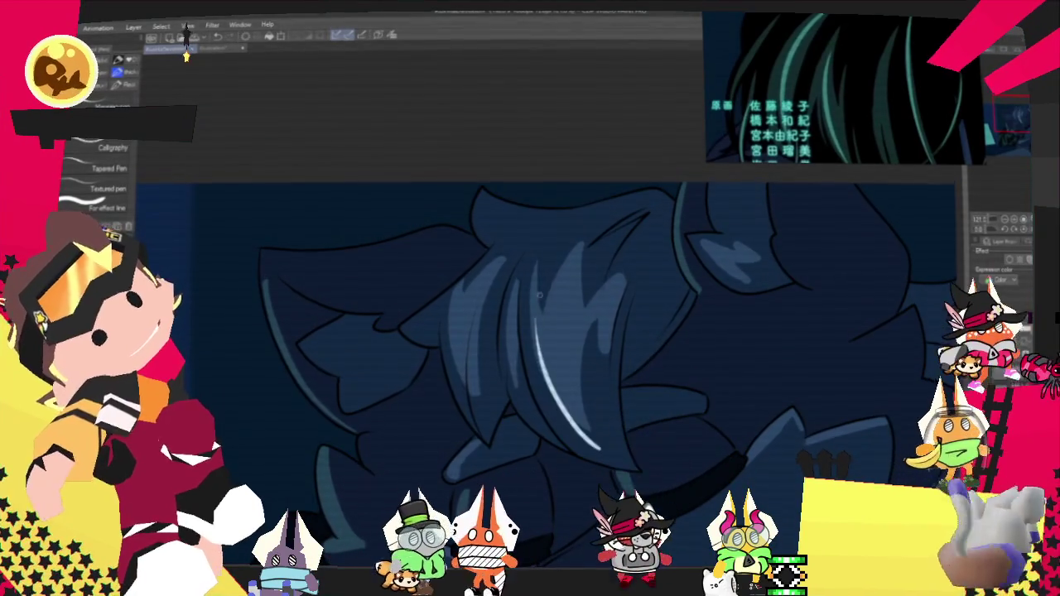
pyautogui.moveTo(536, 316); pyautogui.dragTo(615, 456)
pyautogui.hotkey('ctrl', 'z')
pyautogui.moveTo(612, 454); pyautogui.dragTo(565, 401)
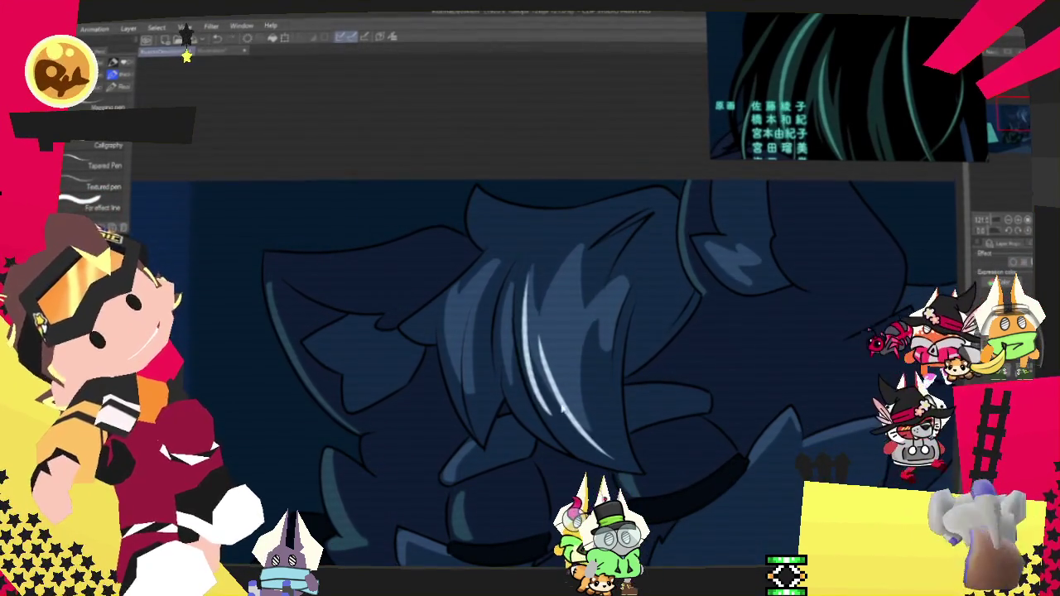
pyautogui.moveTo(522, 294); pyautogui.dragTo(564, 426)
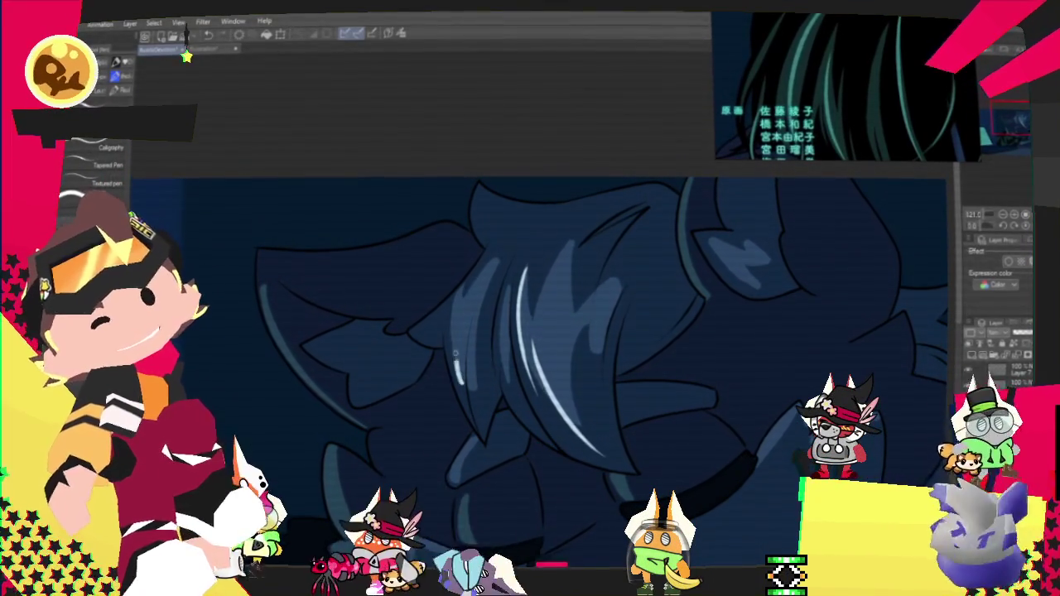
# Step: Undo the extra white strokes, rotate the canvas, and paint a single thin white strand
pyautogui.moveTo(465, 305); pyautogui.dragTo(476, 417)
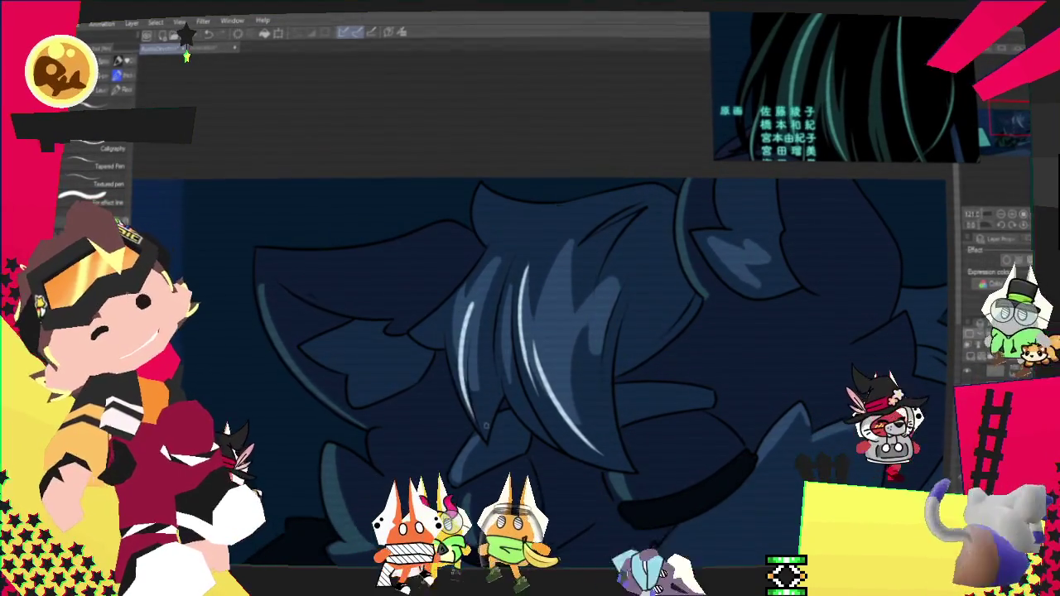
pyautogui.moveTo(466, 322); pyautogui.dragTo(477, 387)
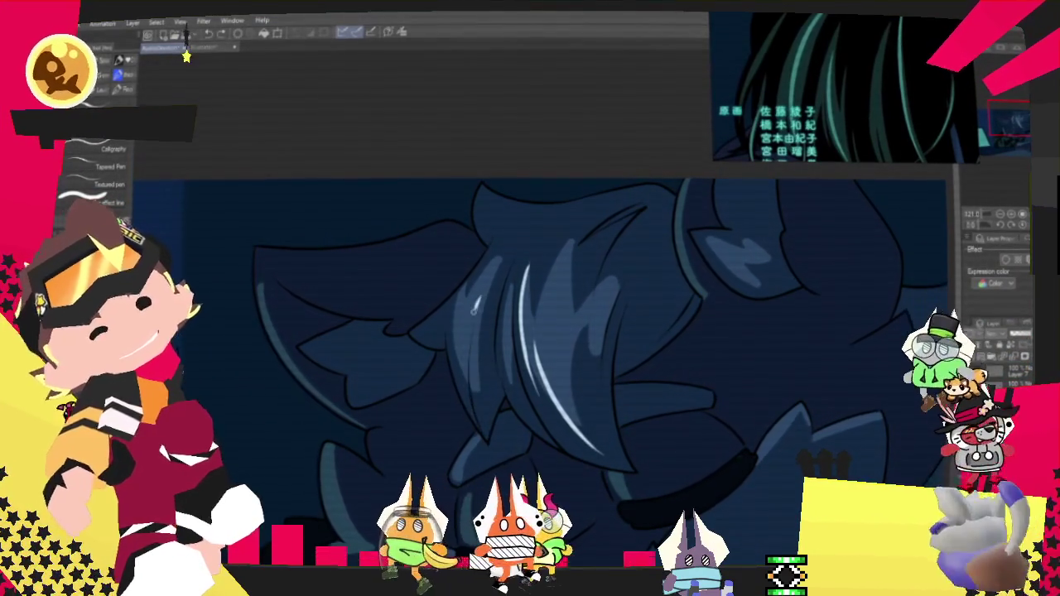
pyautogui.hotkey('ctrl', 'z')
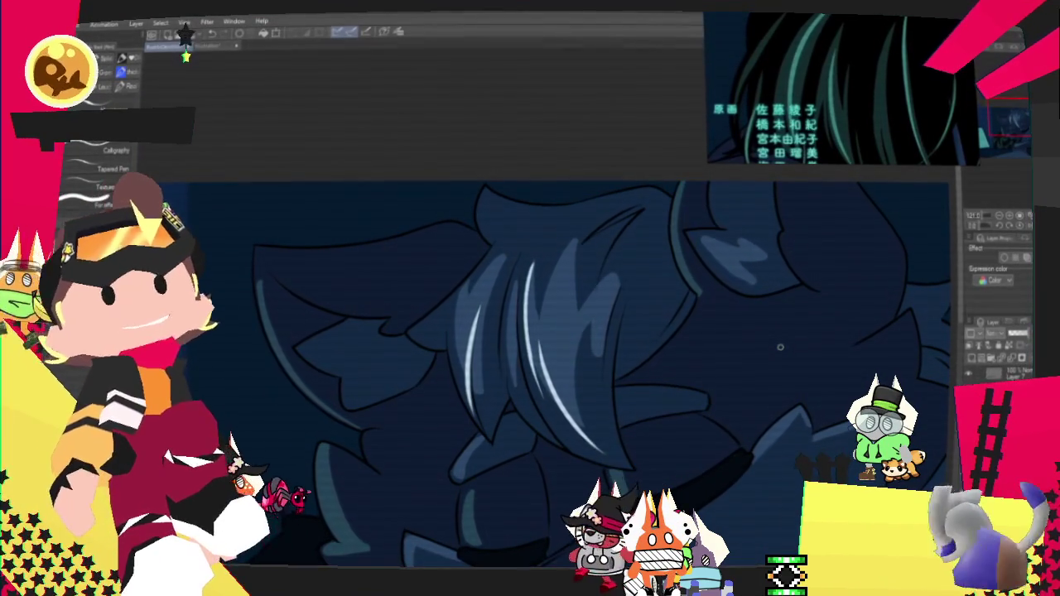
pyautogui.moveTo(779, 347); pyautogui.dragTo(803, 257)
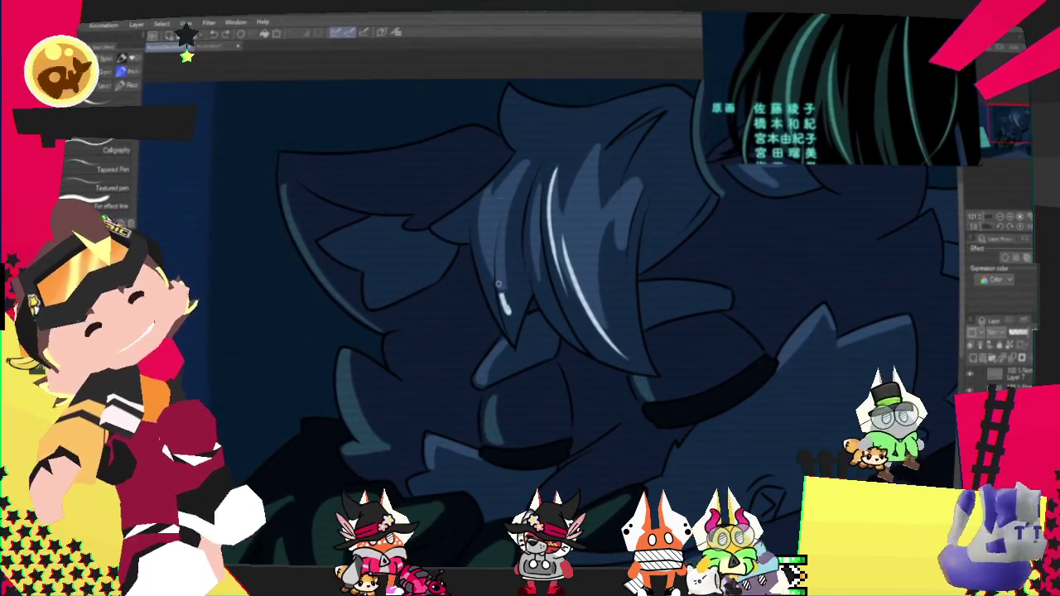
pyautogui.moveTo(502, 314); pyautogui.dragTo(501, 225)
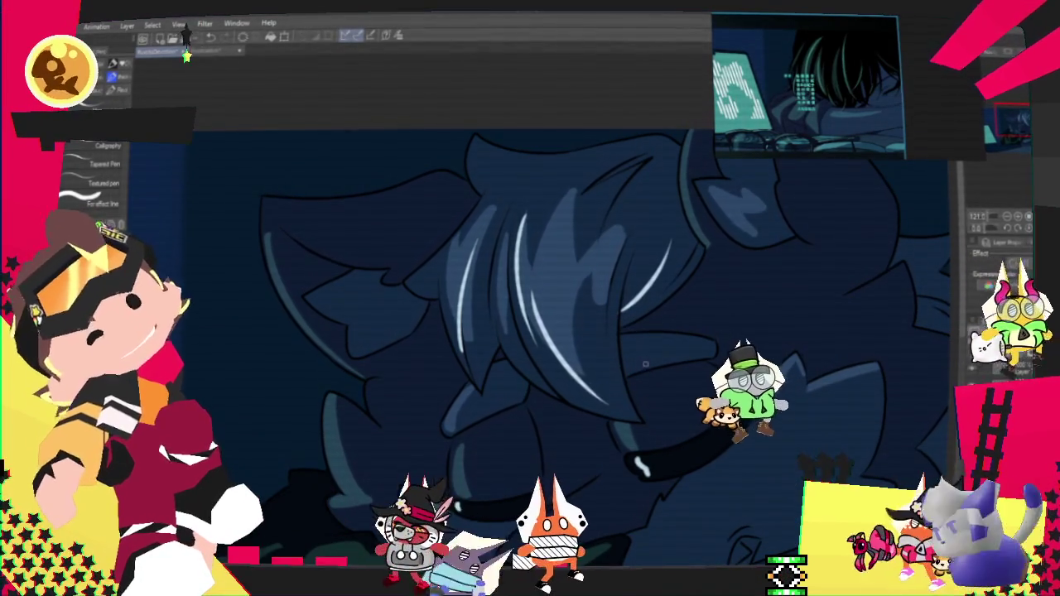
pyautogui.scroll(1, 643, 360)
pyautogui.hscroll(-2, 530, 348)
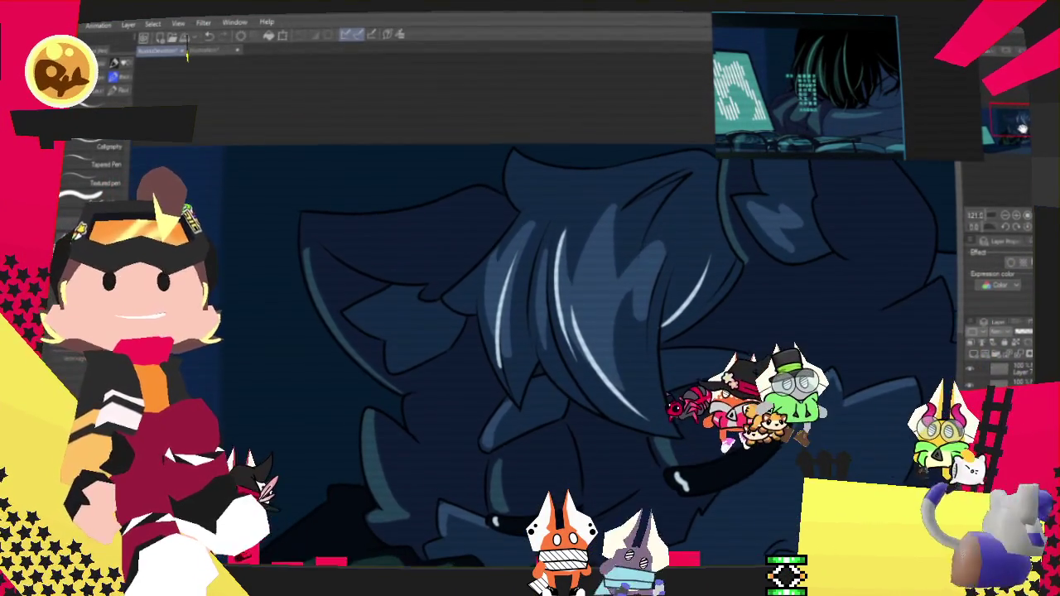
pyautogui.scroll(-2, 530, 348)
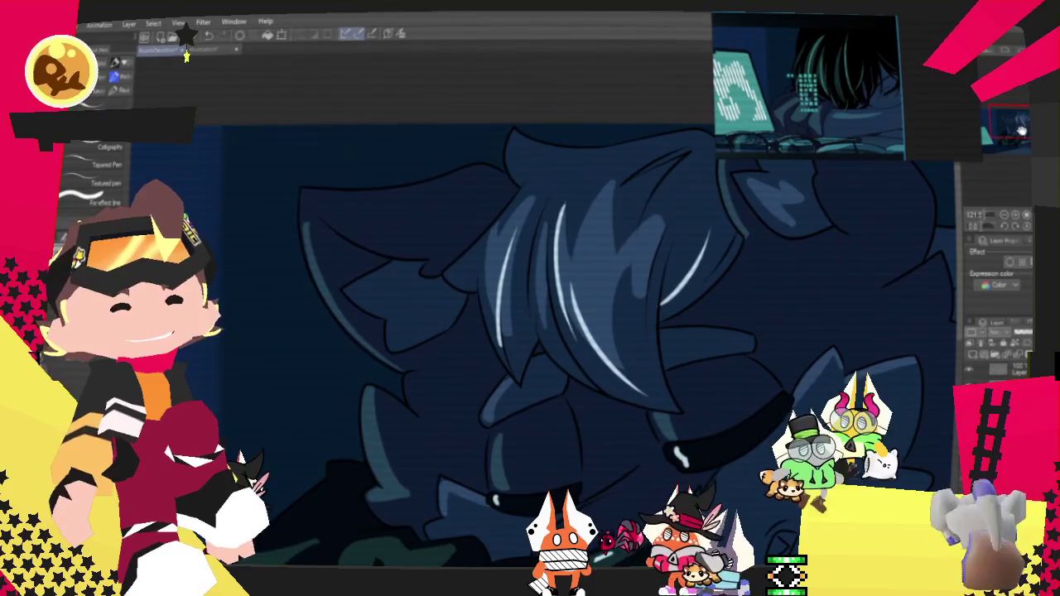
pyautogui.scroll(-3, 530, 348)
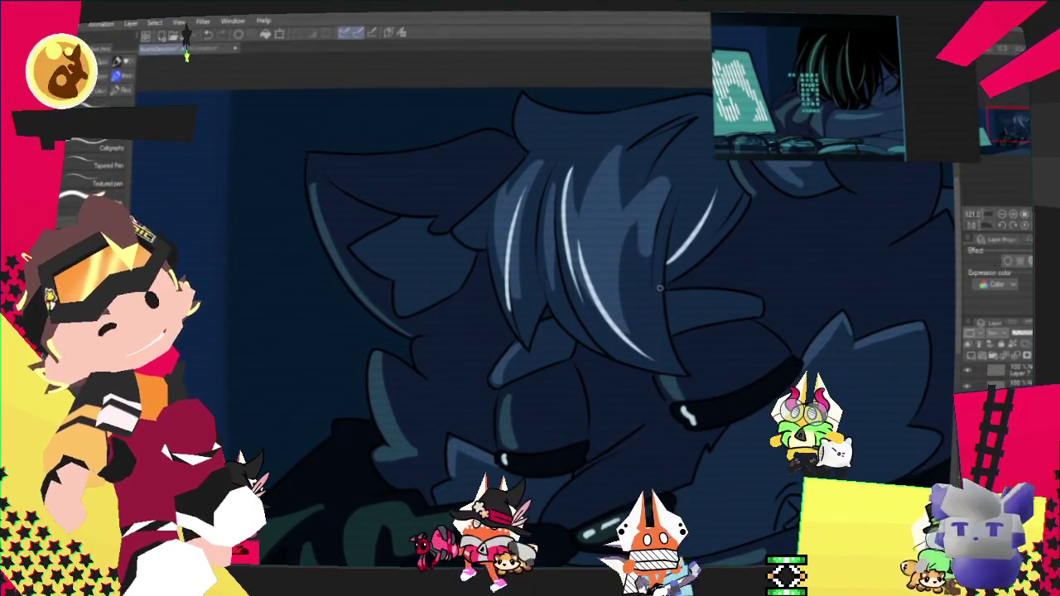
pyautogui.scroll(2, 530, 347)
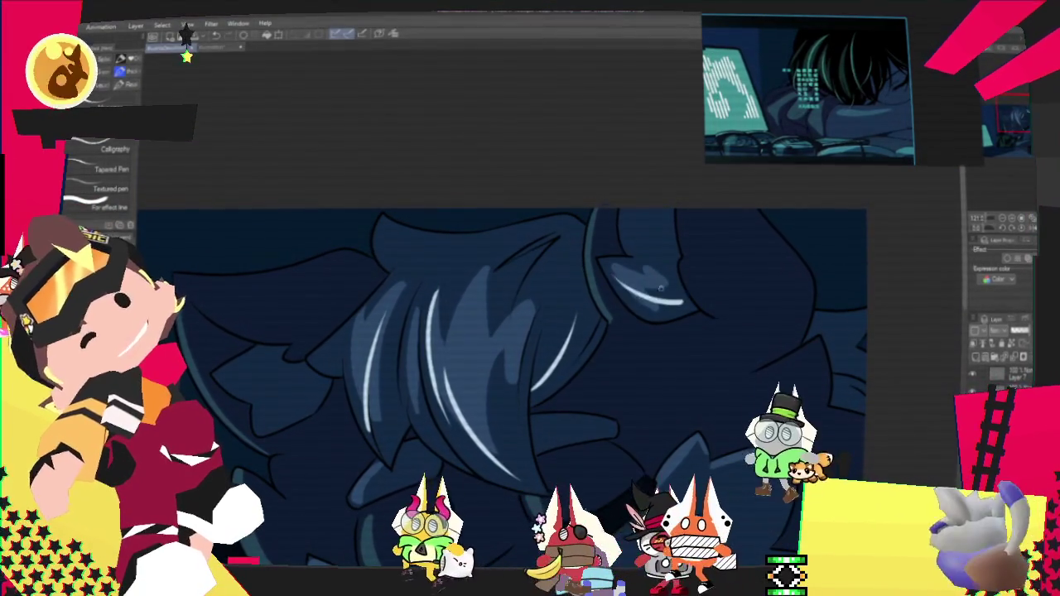
# Step: Draw two curved white highlight strokes along the ear's edge
pyautogui.moveTo(673, 303); pyautogui.dragTo(617, 271)
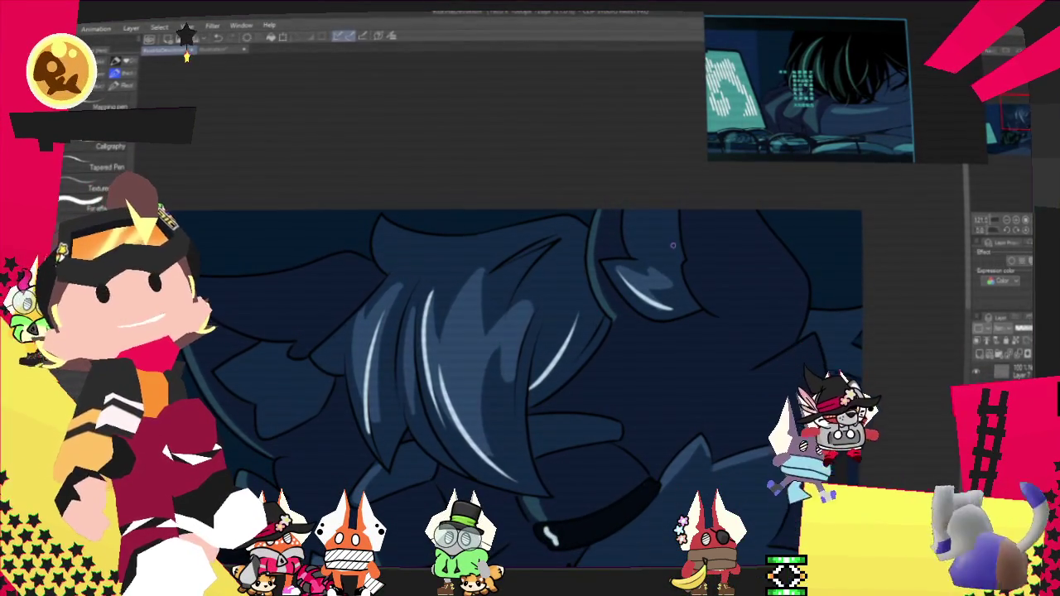
pyautogui.scroll(2, 647, 161)
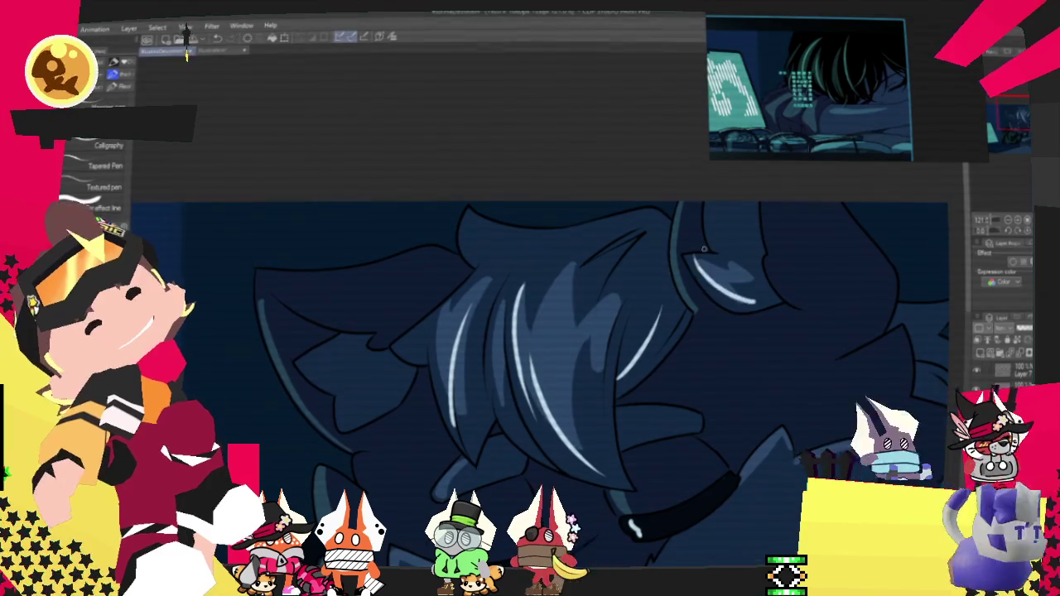
pyautogui.moveTo(698, 263); pyautogui.dragTo(752, 298)
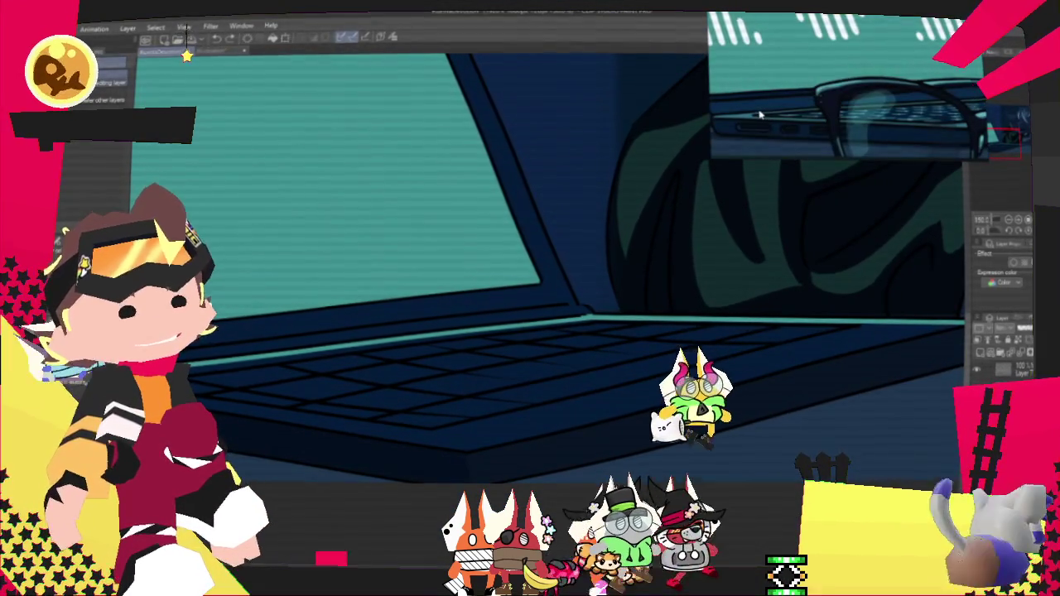
pyautogui.scroll(-3, 644, 316)
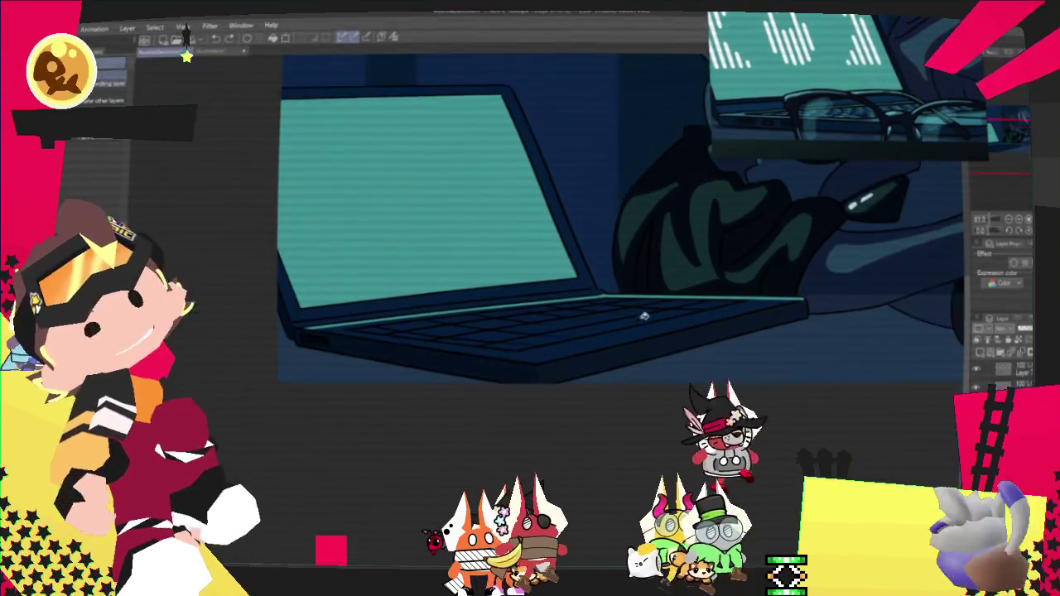
# Step: Switch to the Pen tool with the P shortcut
pyautogui.press('p')
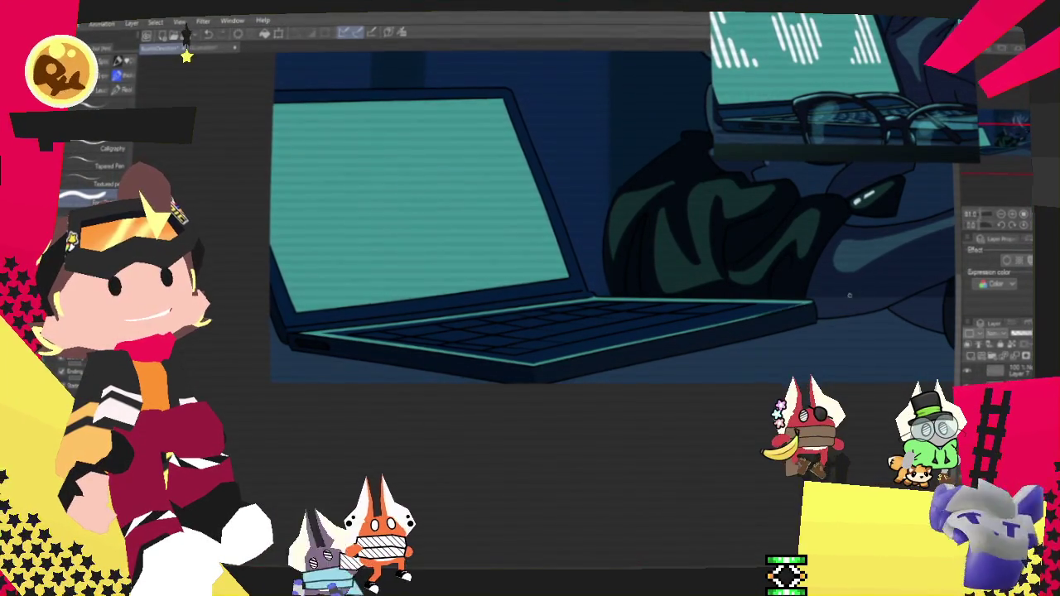
# Step: At 100% zoom, fill the laptop keyboard deck teal with Fill (Refer other layers)
pyautogui.click(1012, 217)
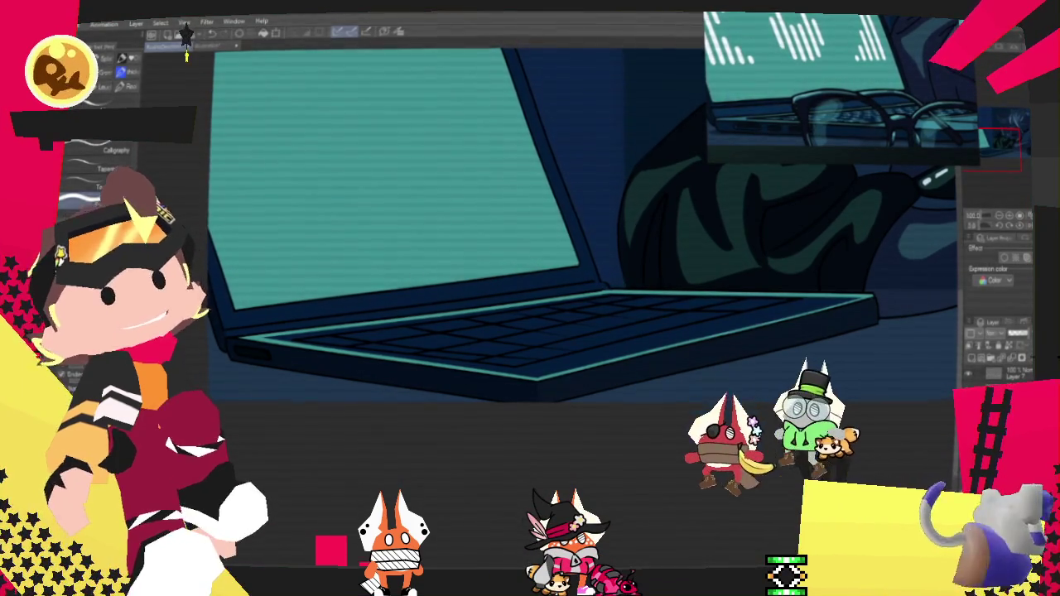
pyautogui.press('g')
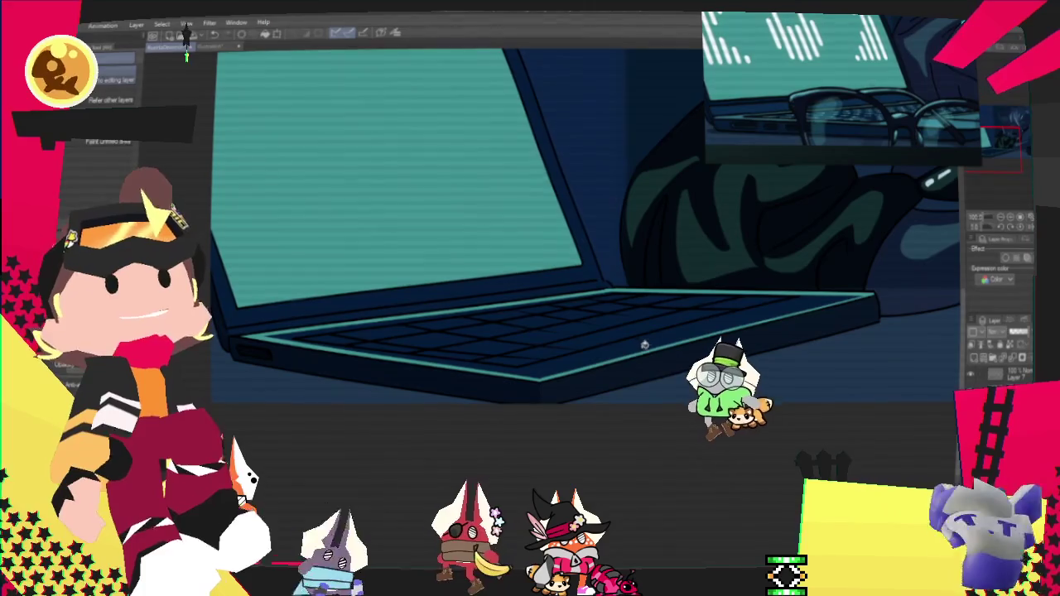
pyautogui.click(560, 365)
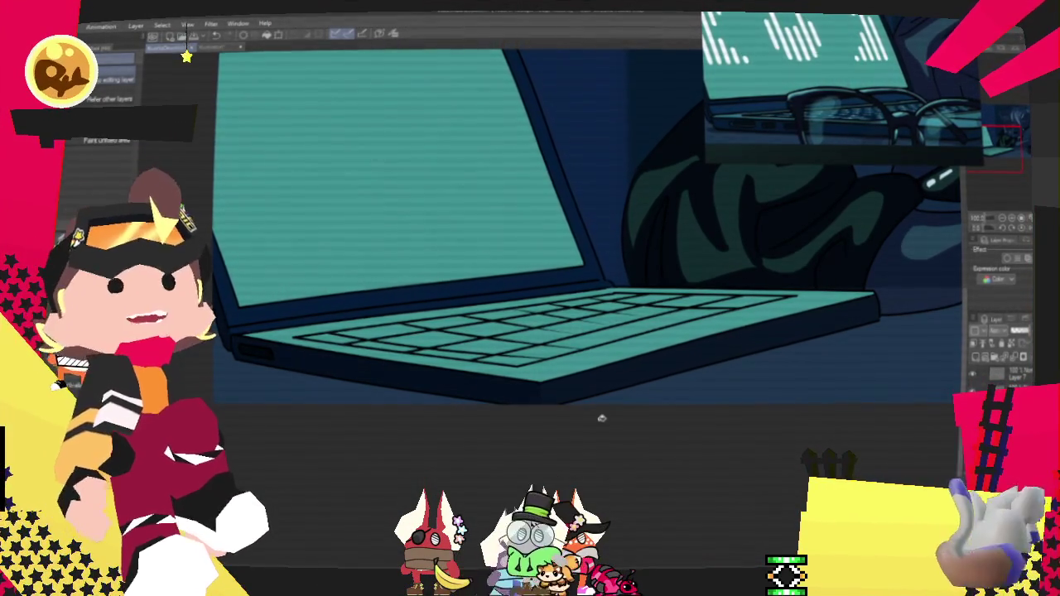
pyautogui.scroll(-2, 602, 418)
pyautogui.scroll(-2, 598, 414)
pyautogui.scroll(-2, 597, 409)
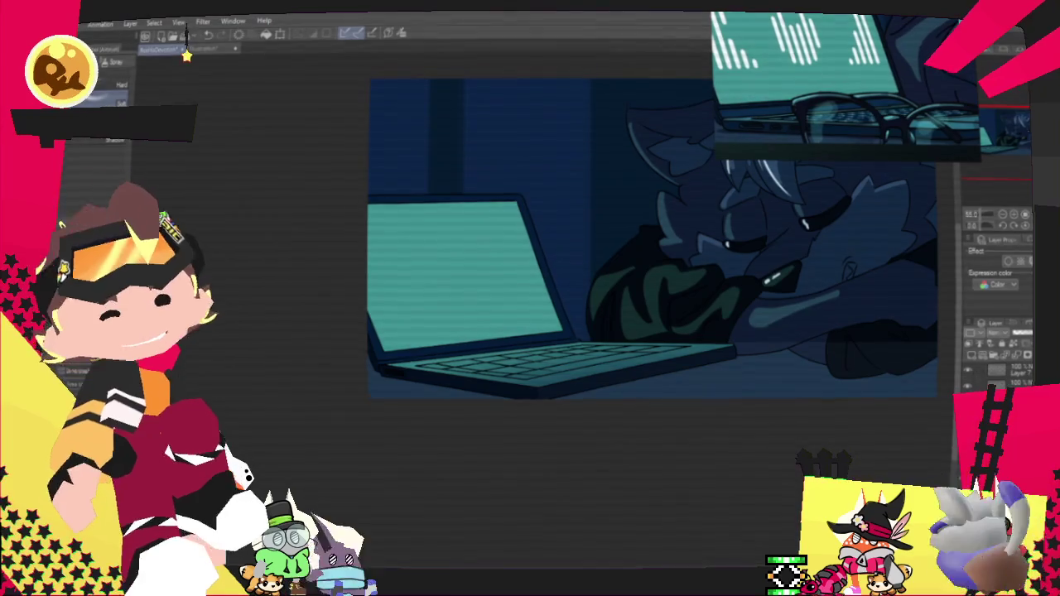
pyautogui.scroll(-2, 620, 390)
pyautogui.scroll(2, 694, 383)
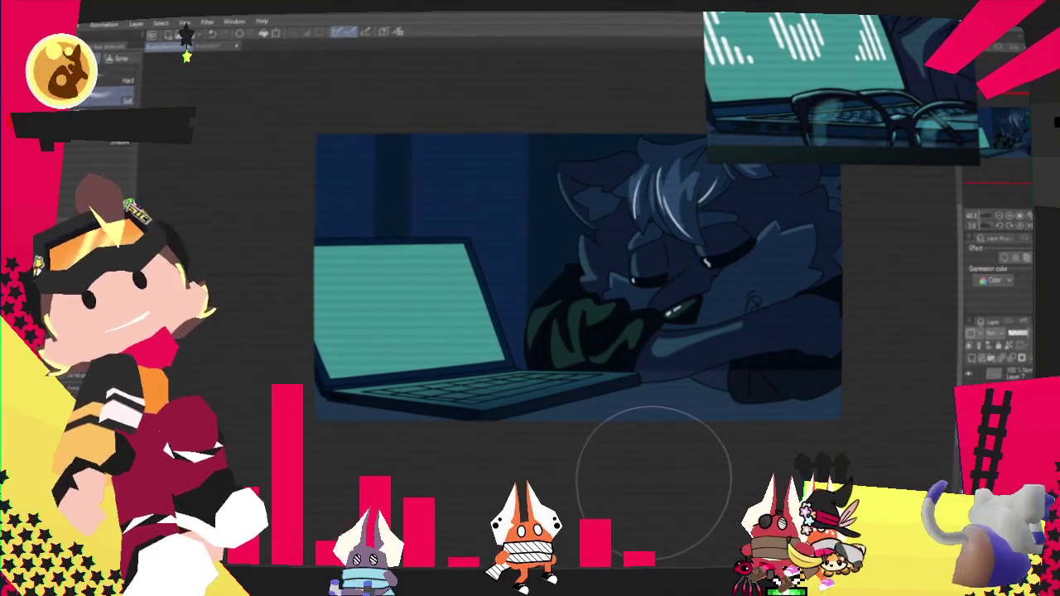
pyautogui.scroll(-1, 658, 478)
pyautogui.scroll(-1, 654, 472)
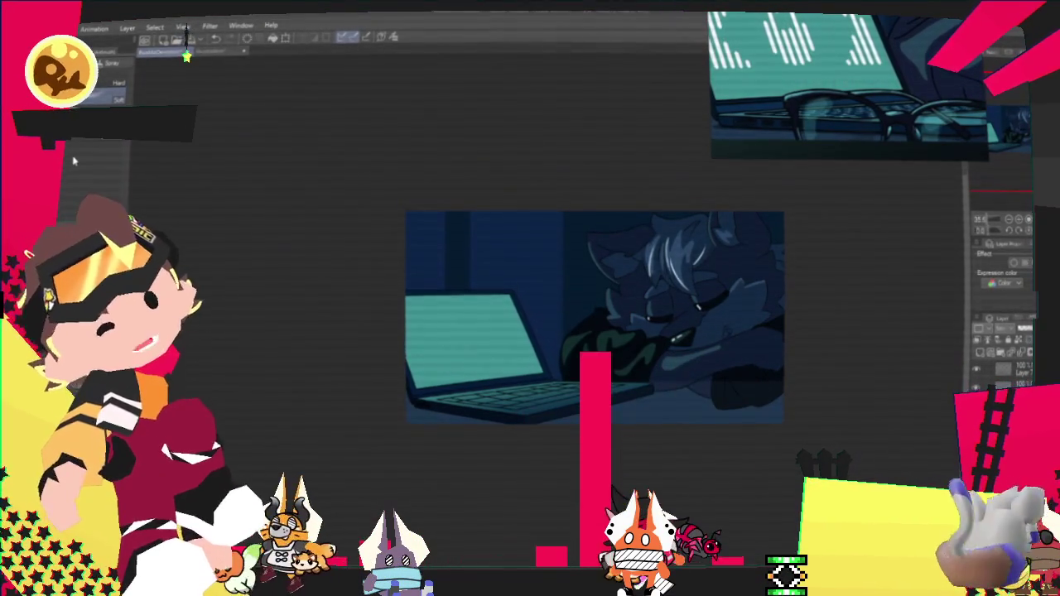
pyautogui.scroll(1, 488, 374)
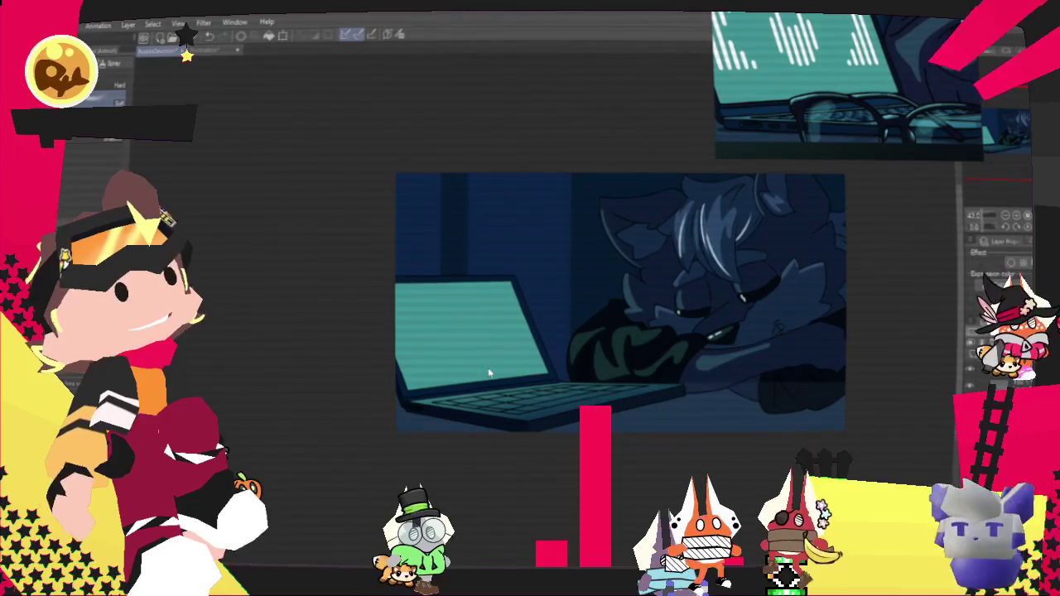
pyautogui.scroll(-2, 553, 370)
pyautogui.scroll(1, 602, 382)
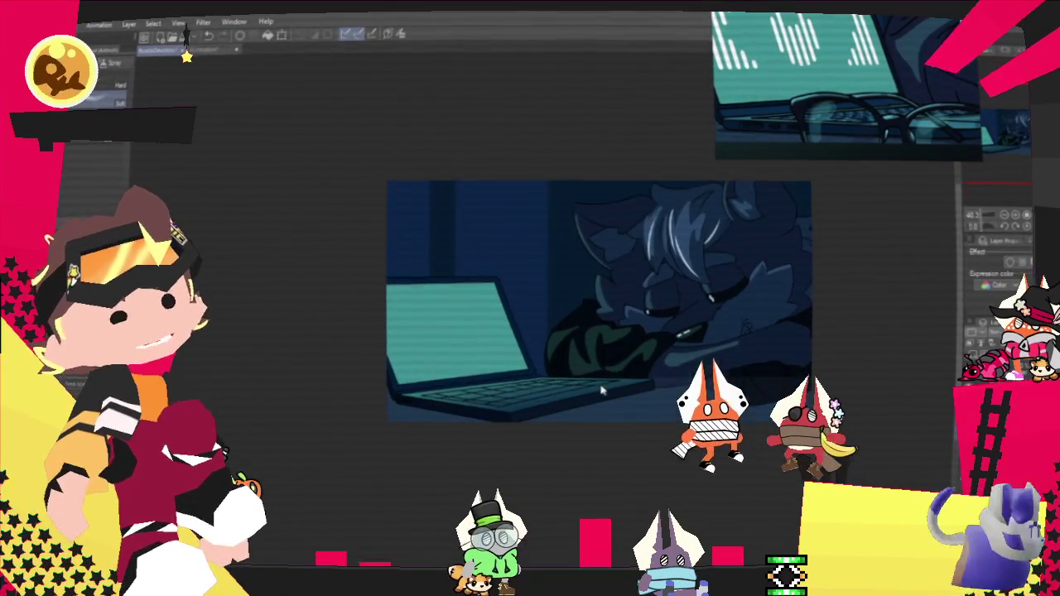
# Step: Scroll the canvas view onto the sleeping character to prepare for selecting her
pyautogui.scroll(1, 609, 382)
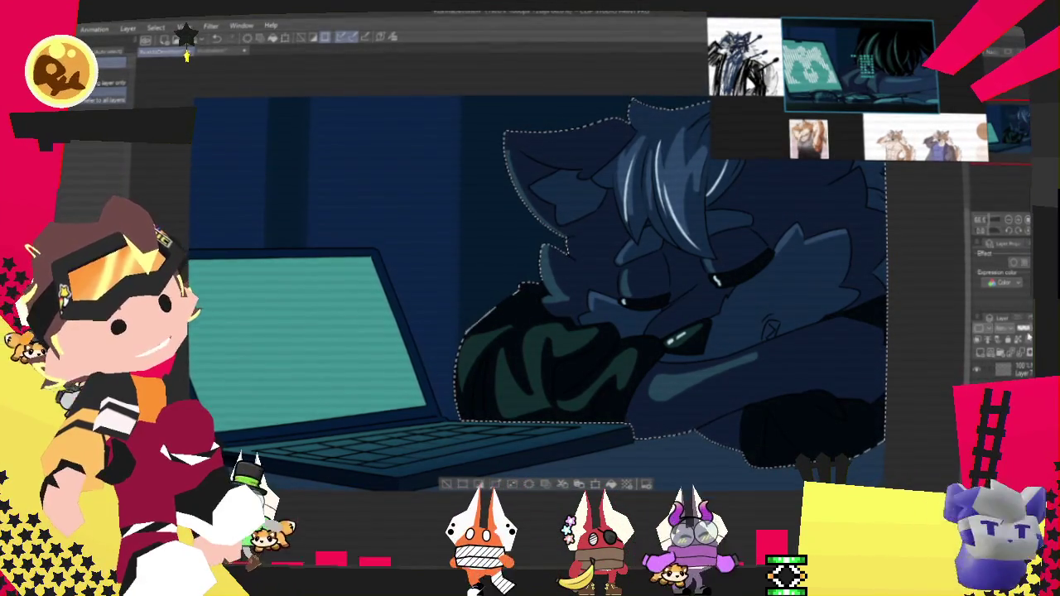
# Step: Deselect the character selection with Ctrl+D and re-zoom the canvas
pyautogui.hscroll(2, 915, 359)
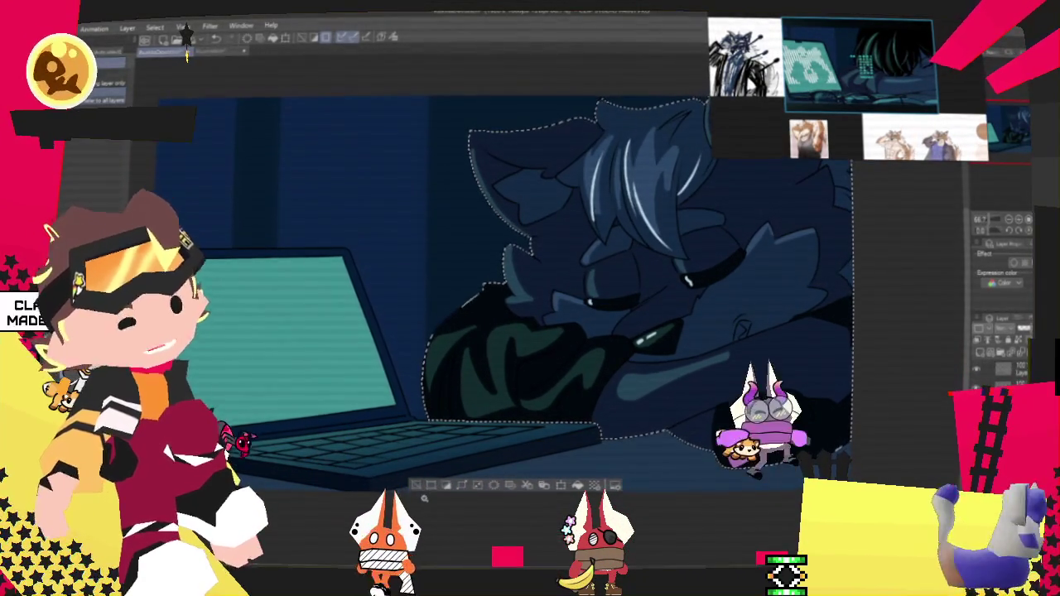
pyautogui.hotkey('ctrl', 'd')
pyautogui.scroll(-2, 412, 377)
pyautogui.scroll(1, 411, 377)
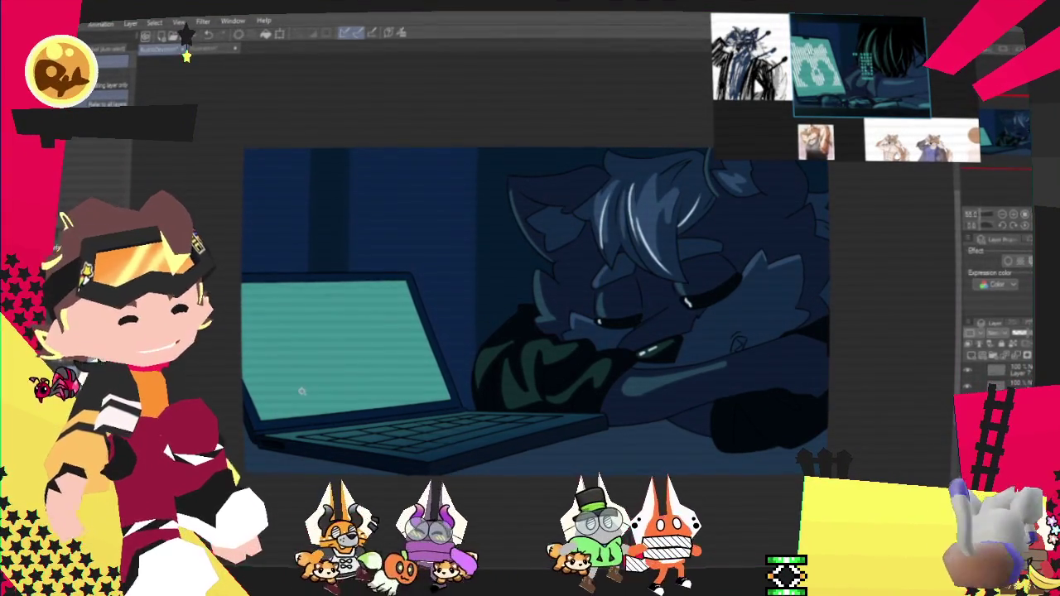
pyautogui.scroll(-1, 560, 365)
pyautogui.scroll(1, 560, 365)
pyautogui.scroll(1, 520, 362)
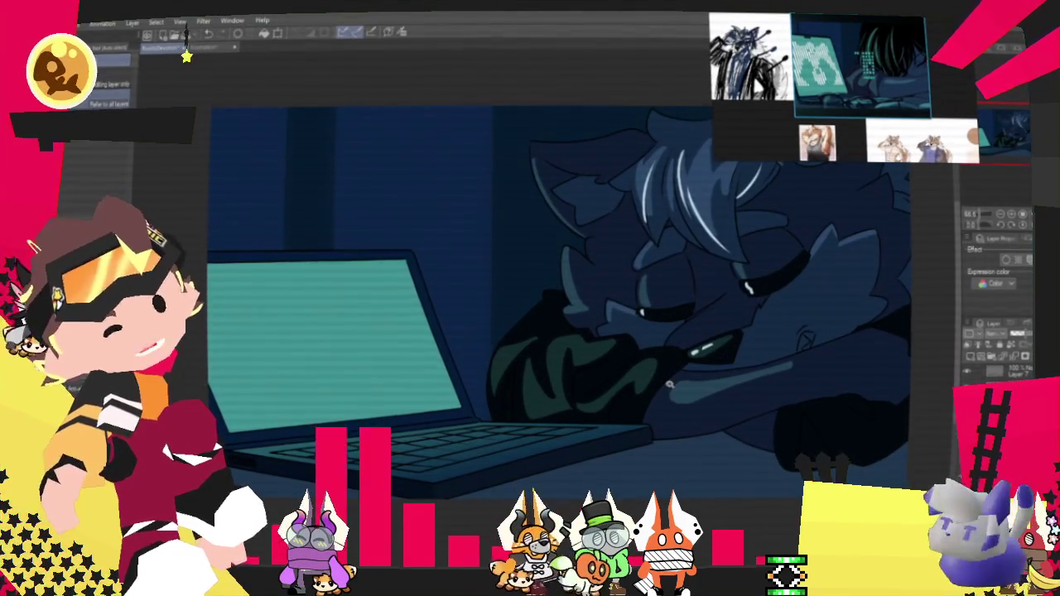
pyautogui.scroll(-1, 685, 384)
pyautogui.scroll(-1, 654, 374)
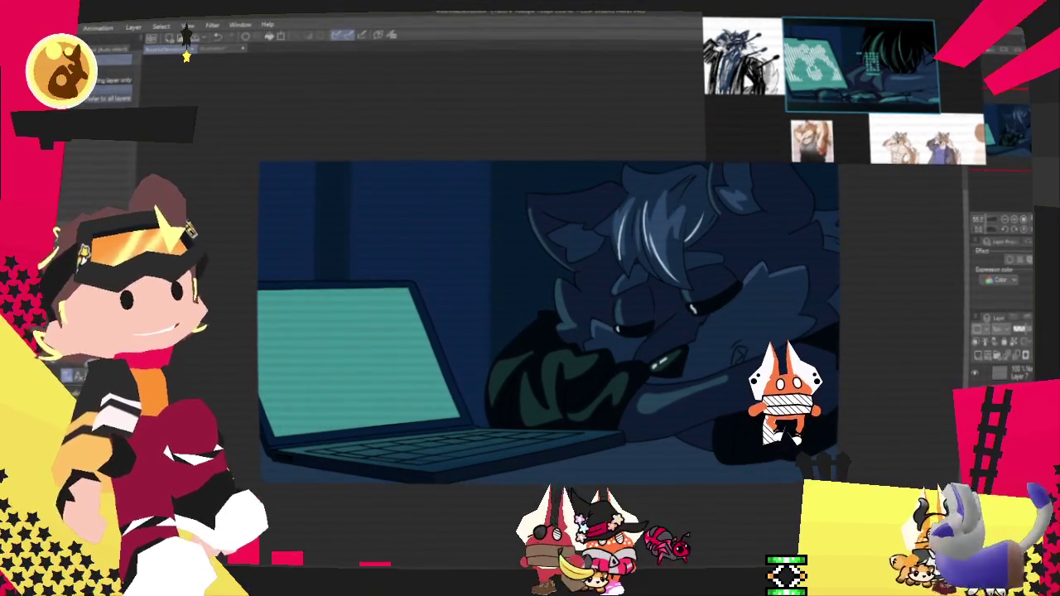
# Step: Adjust the zoom until the whole illustration fits the view
pyautogui.hotkey('ctrl', '-')
pyautogui.hotkey('ctrl', '+')
pyautogui.hotkey('ctrl', '+')
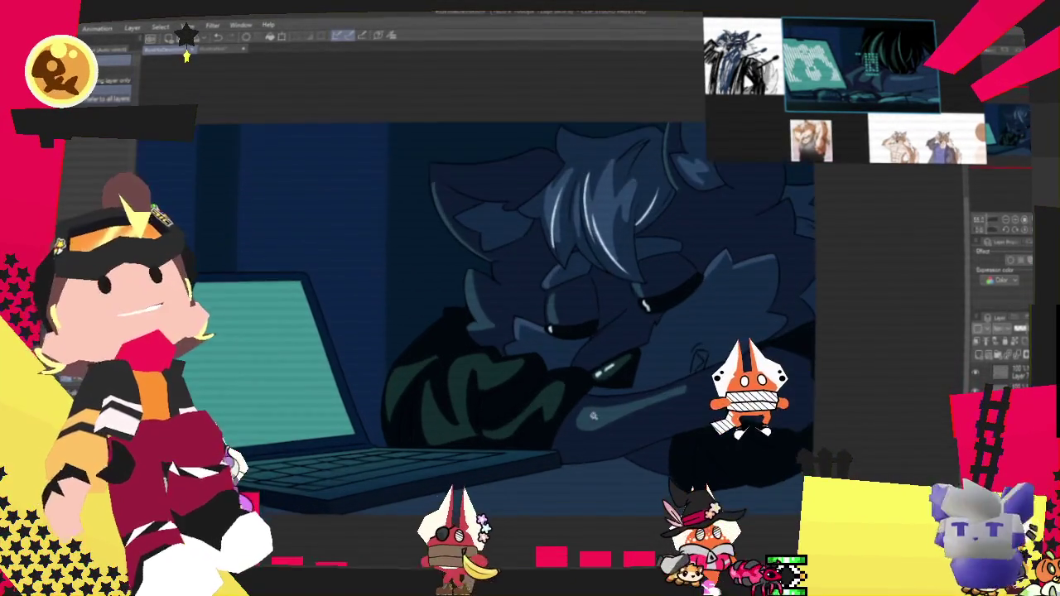
pyautogui.hotkey('ctrl', '+')
pyautogui.hotkey('ctrl', '+')
pyautogui.hotkey('ctrl', '-')
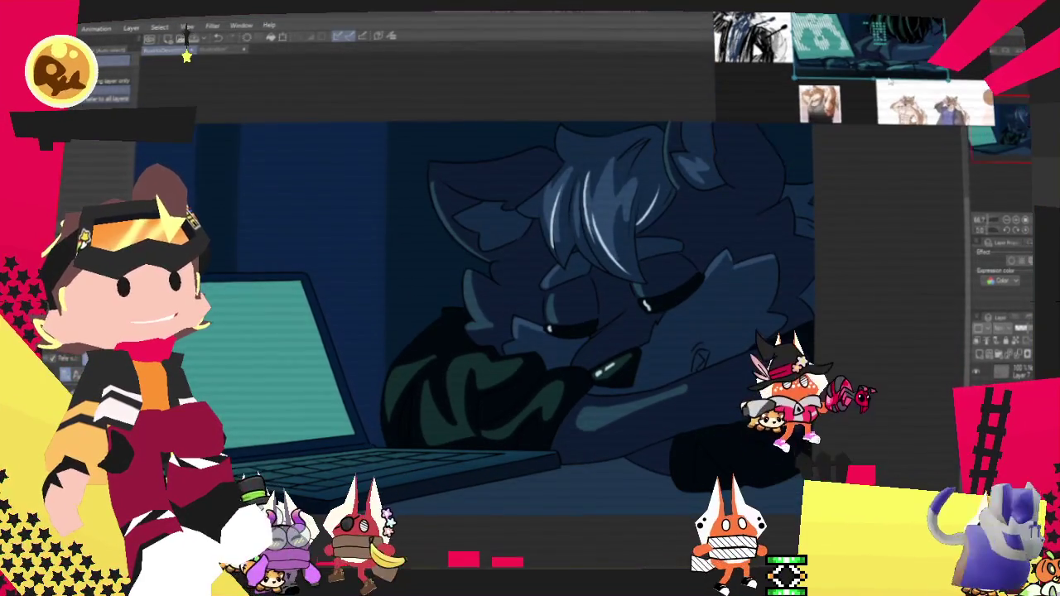
pyautogui.hotkey('ctrl', '-')
pyautogui.hotkey('ctrl', '+')
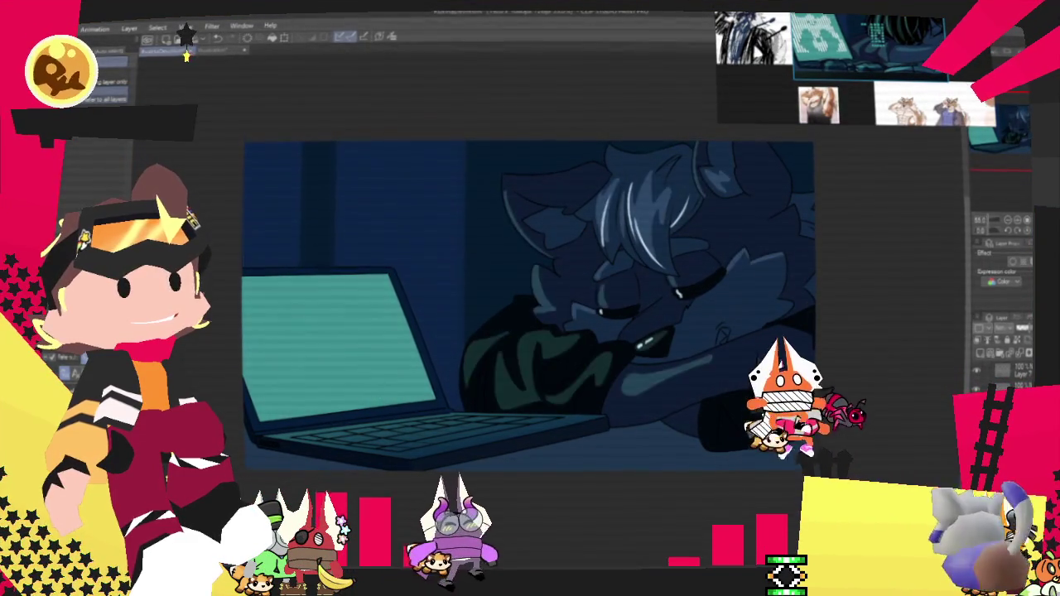
# Step: Hide the shading and highlight layers, leaving flat colours and a plain white laptop screen
pyautogui.press('space')
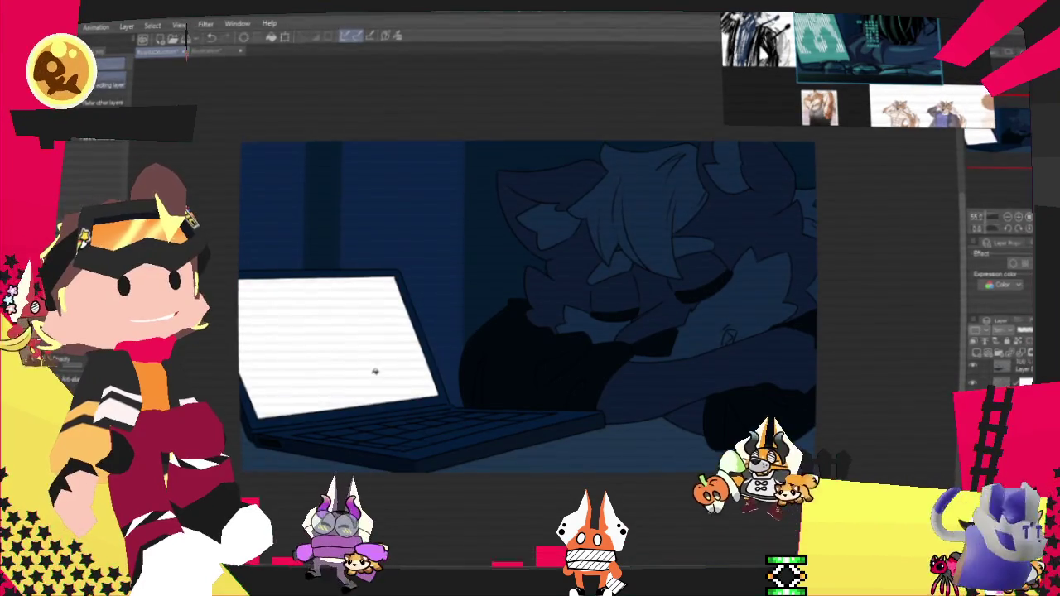
pyautogui.scroll(1, 376, 372)
pyautogui.scroll(1, 359, 366)
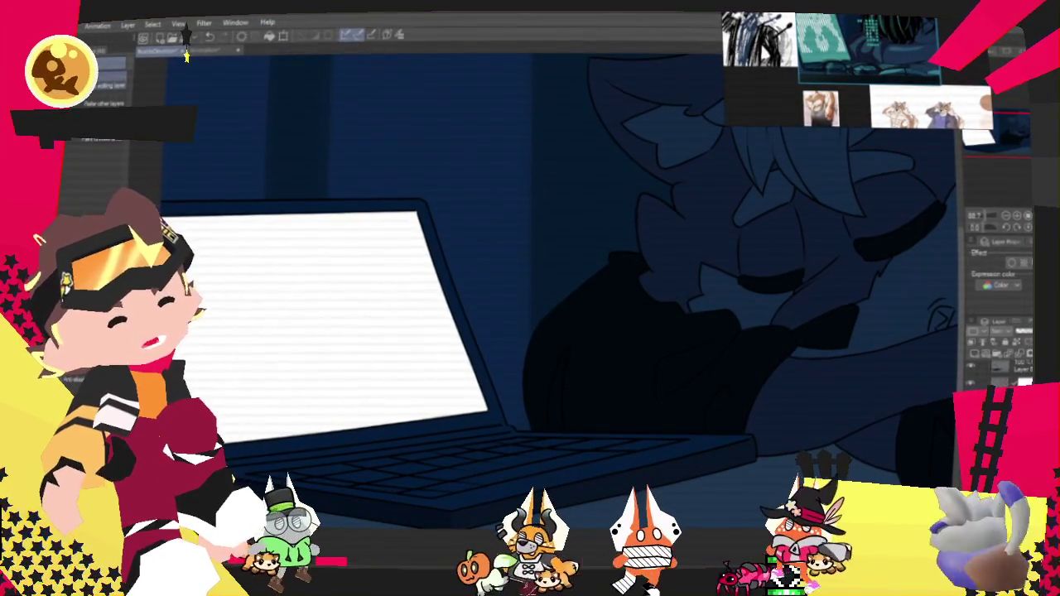
# Step: Undo to bring back the shading and highlight layers
pyautogui.hotkey('ctrl', 'z')
pyautogui.hotkey('ctrl', 'z')
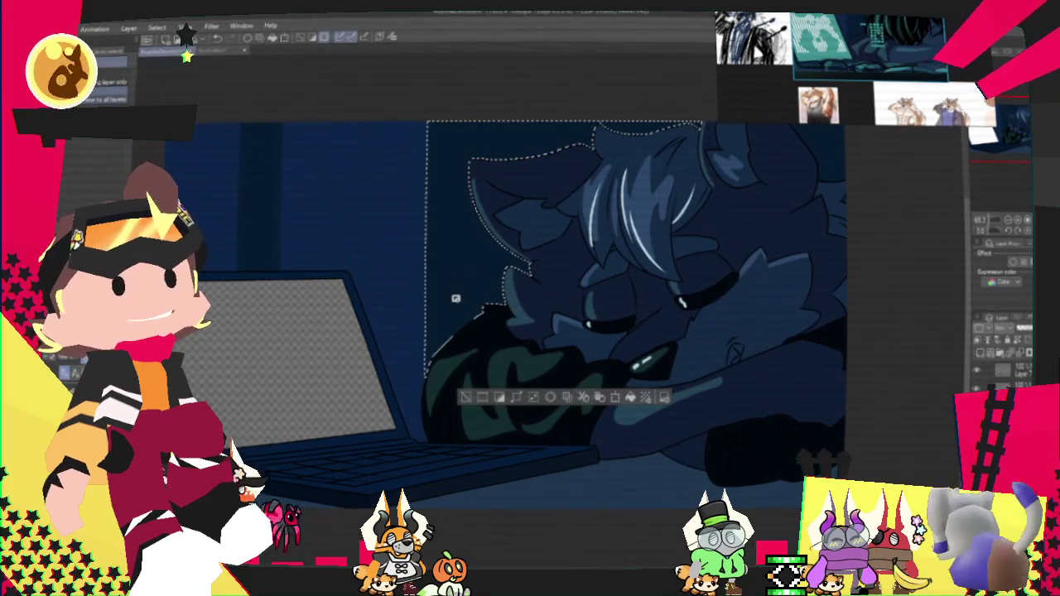
# Step: Hide the dark blue background and laptop fills, zoomed in on the character's navy arms
pyautogui.scroll(-2, 669, 380)
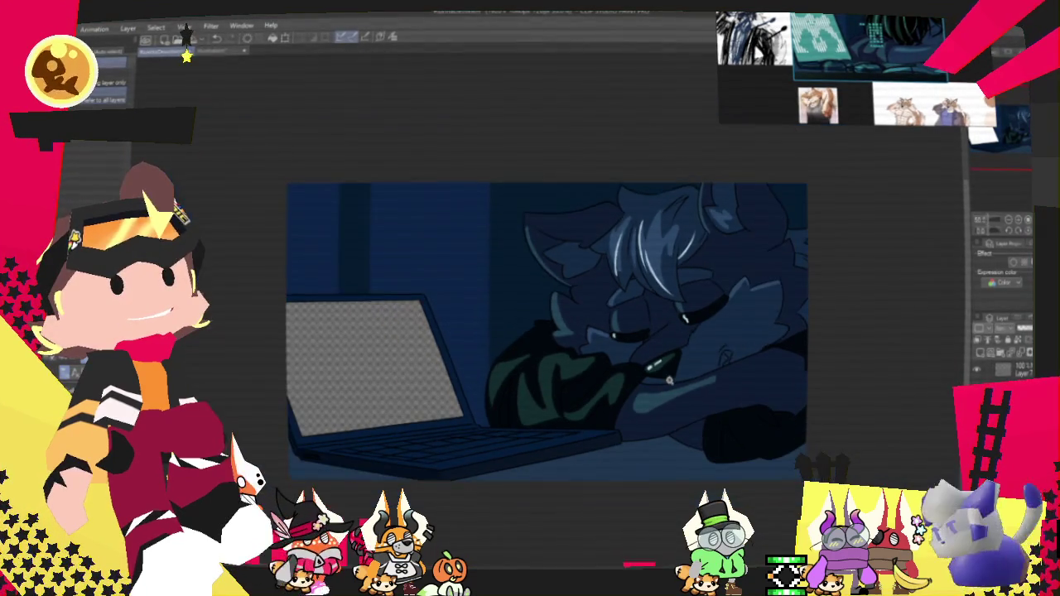
pyautogui.scroll(-1, 669, 379)
pyautogui.scroll(1, 666, 377)
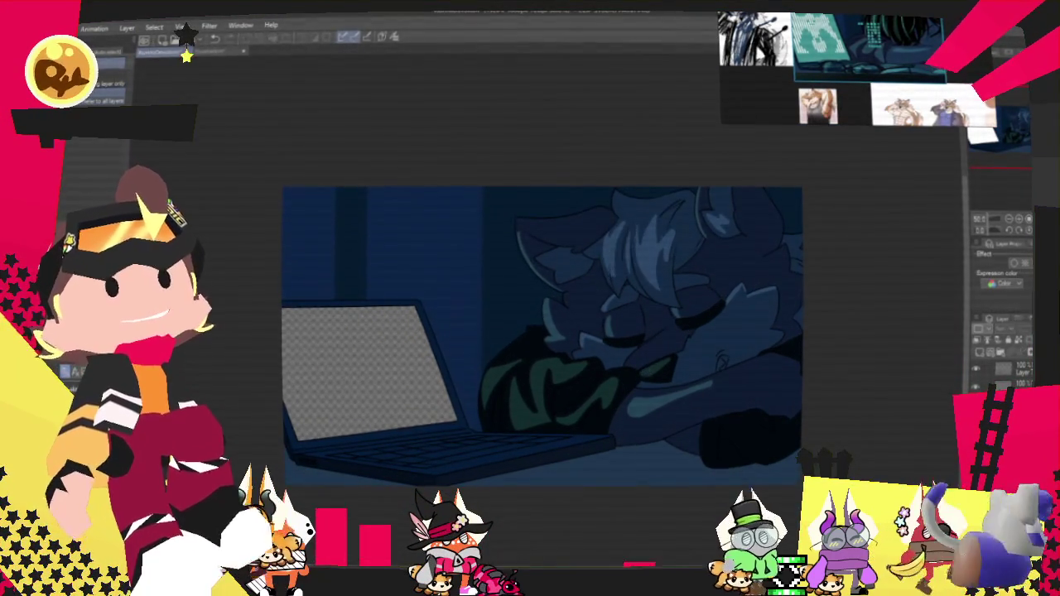
pyautogui.scroll(-1, 686, 387)
pyautogui.scroll(1, 704, 403)
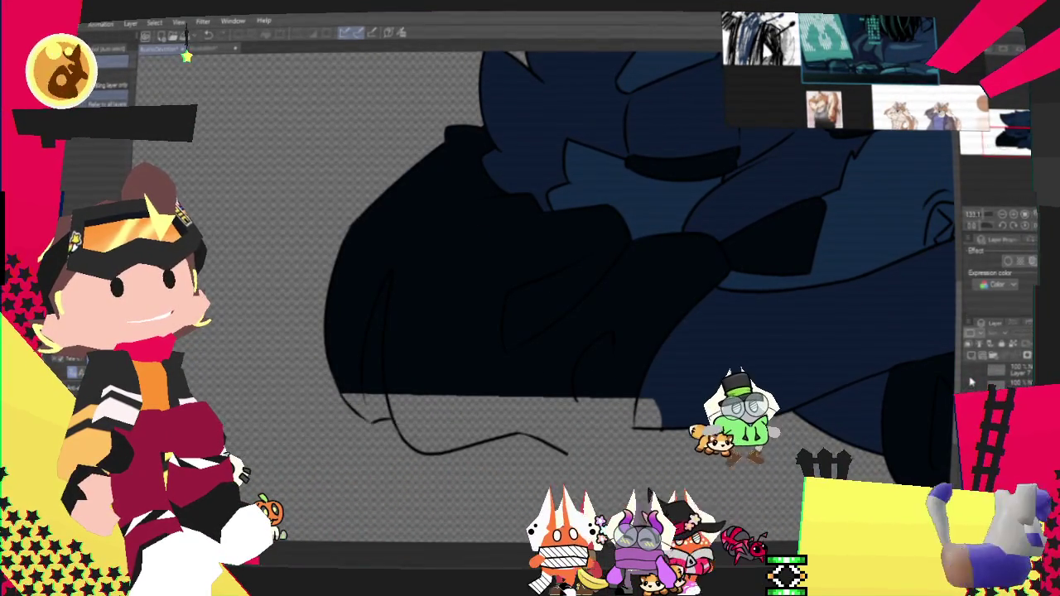
pyautogui.scroll(2, 516, 428)
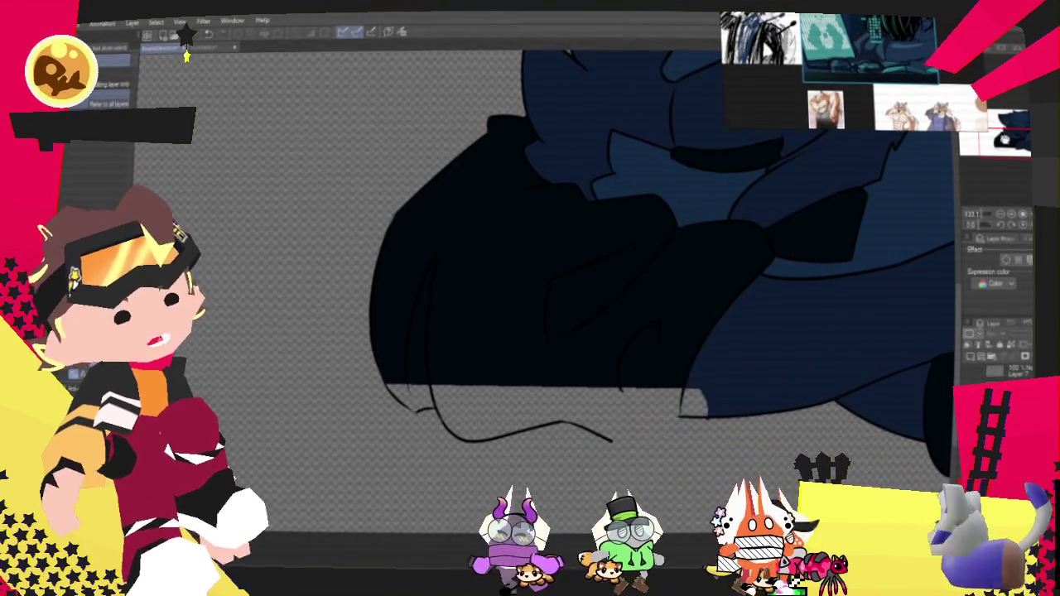
# Step: Try a dark navy fill over the arms, undoing it when it floods the whole canvas
pyautogui.moveTo(516, 427); pyautogui.dragTo(487, 369)
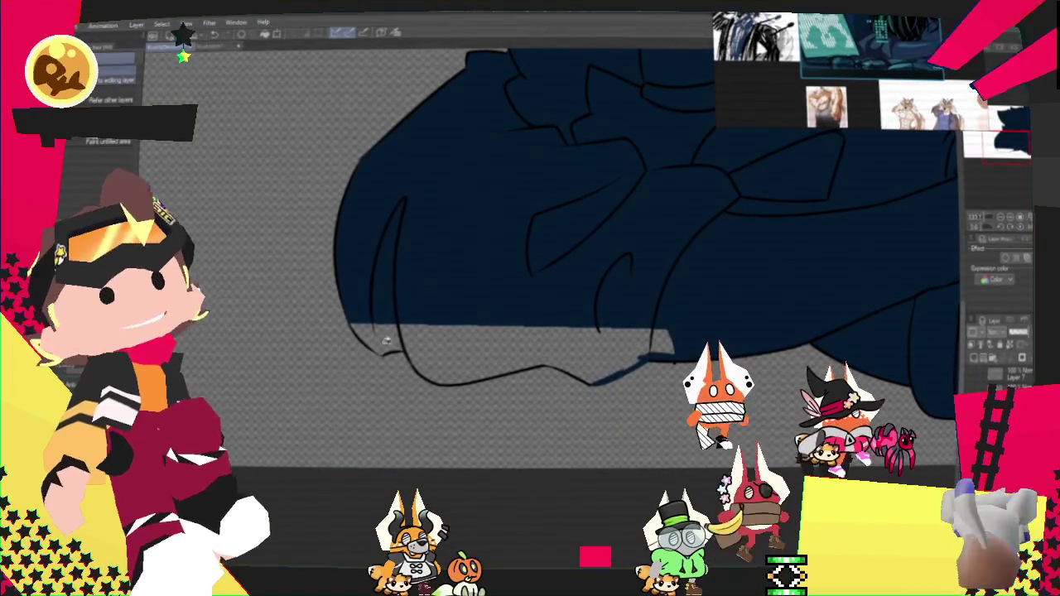
pyautogui.click(449, 342)
pyautogui.hotkey('ctrl', 'z')
pyautogui.click(445, 350)
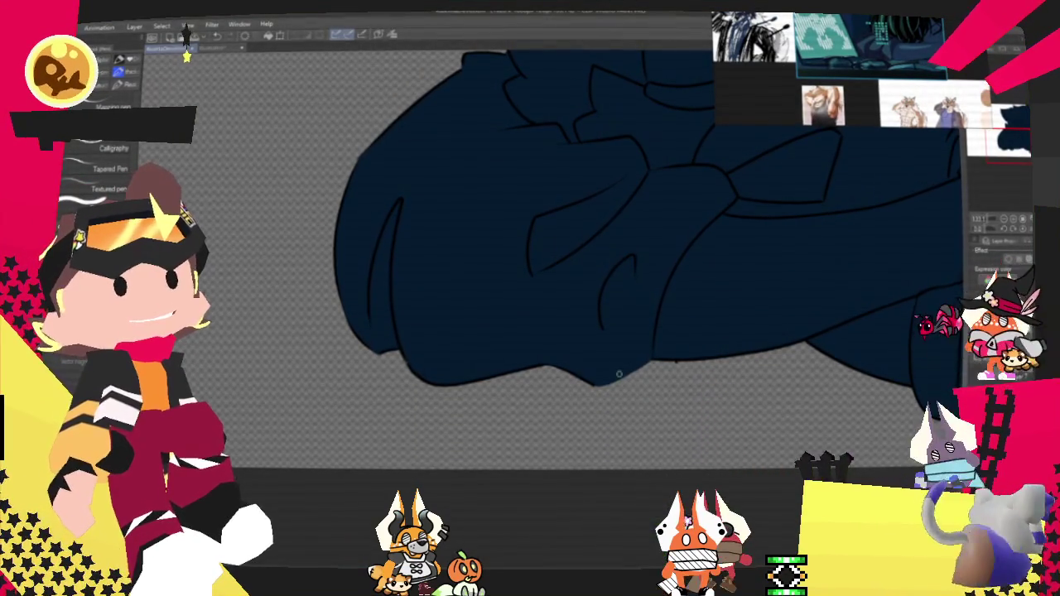
pyautogui.hotkey('ctrl', 'z')
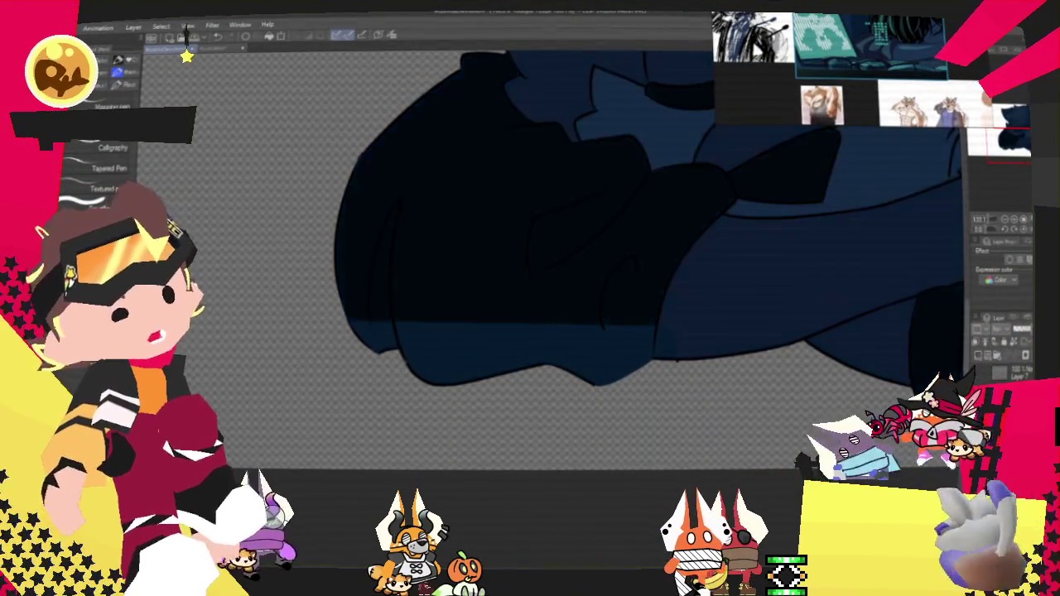
# Step: Fill the upper shadow area and the blue patch at its lower-left with dark colour
pyautogui.click(621, 272)
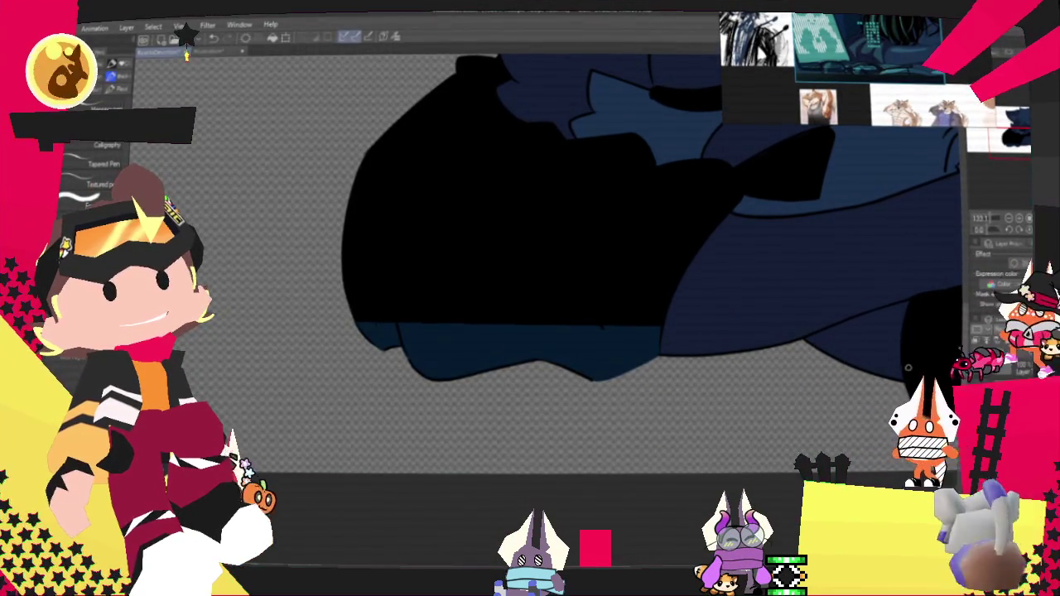
pyautogui.press('g')
pyautogui.click(391, 338)
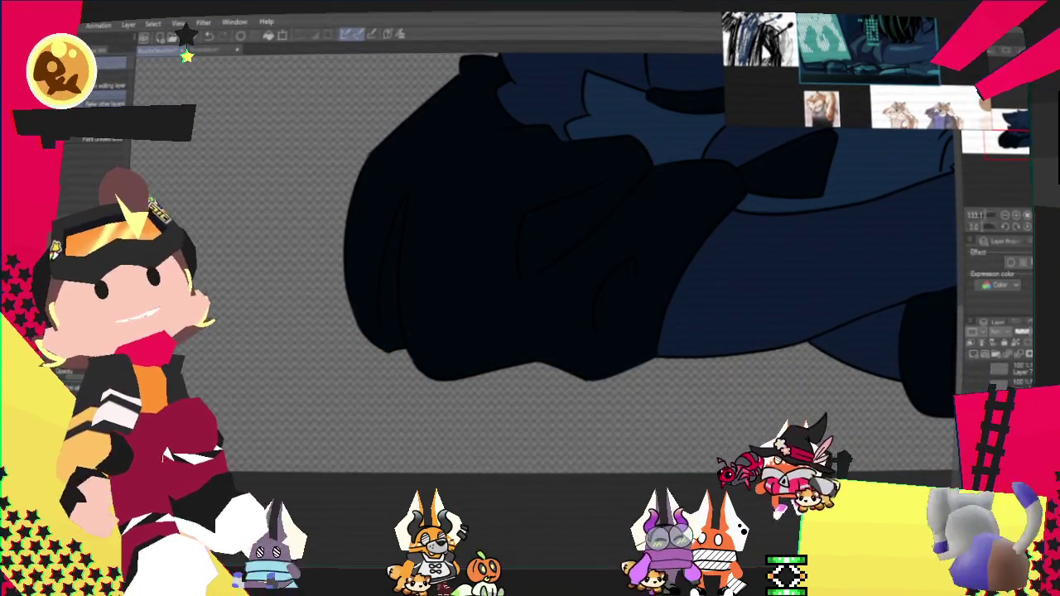
pyautogui.moveTo(638, 390); pyautogui.dragTo(713, 407)
# Step: Zoom out to view the whole canvas and select its empty top-right corner
pyautogui.scroll(-2, 698, 307)
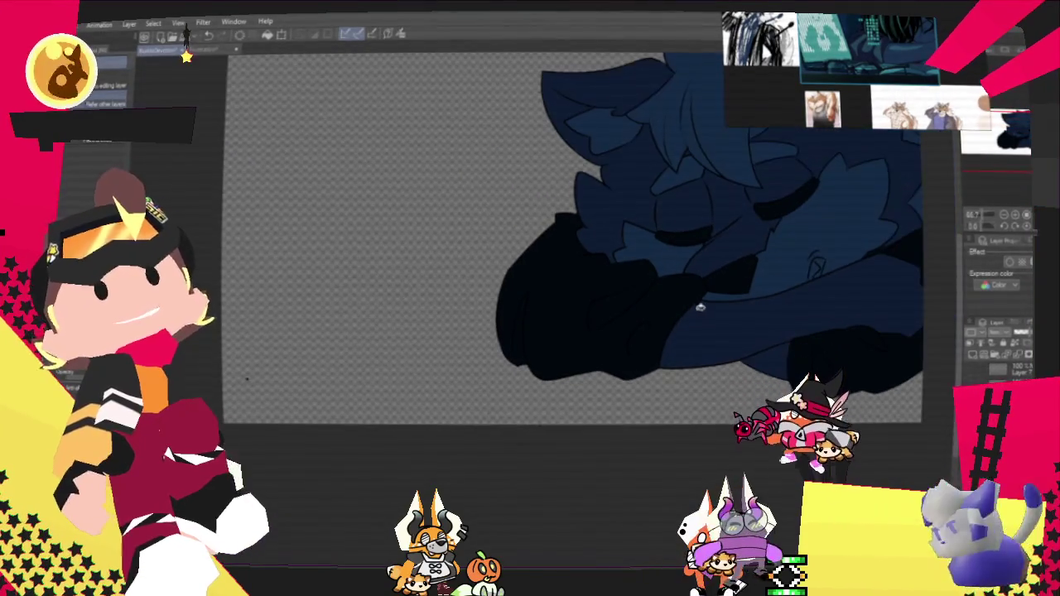
pyautogui.scroll(-1, 805, 355)
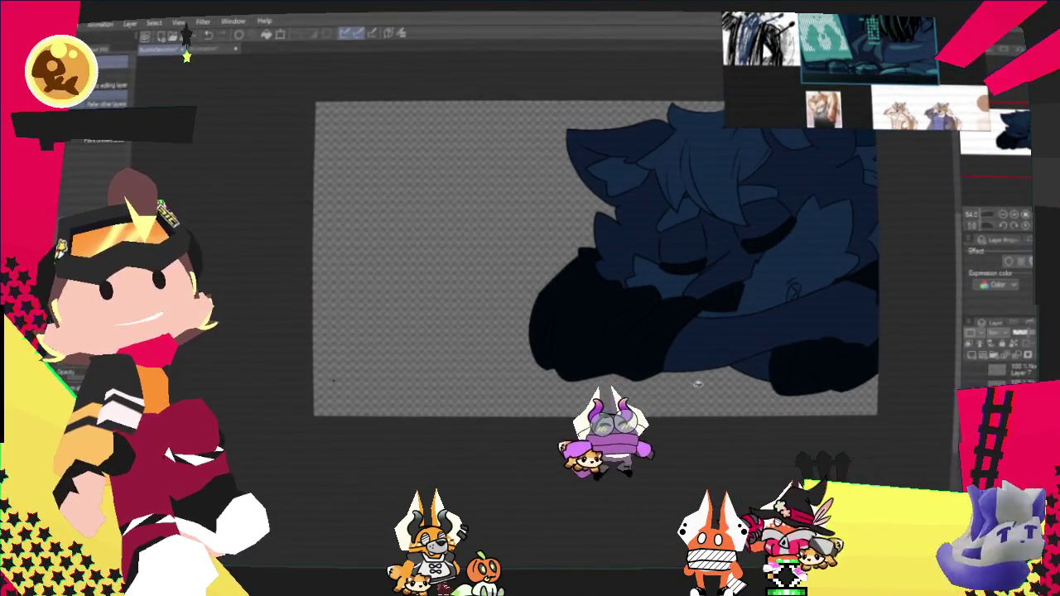
pyautogui.scroll(-1, 804, 355)
pyautogui.scroll(1, 809, 324)
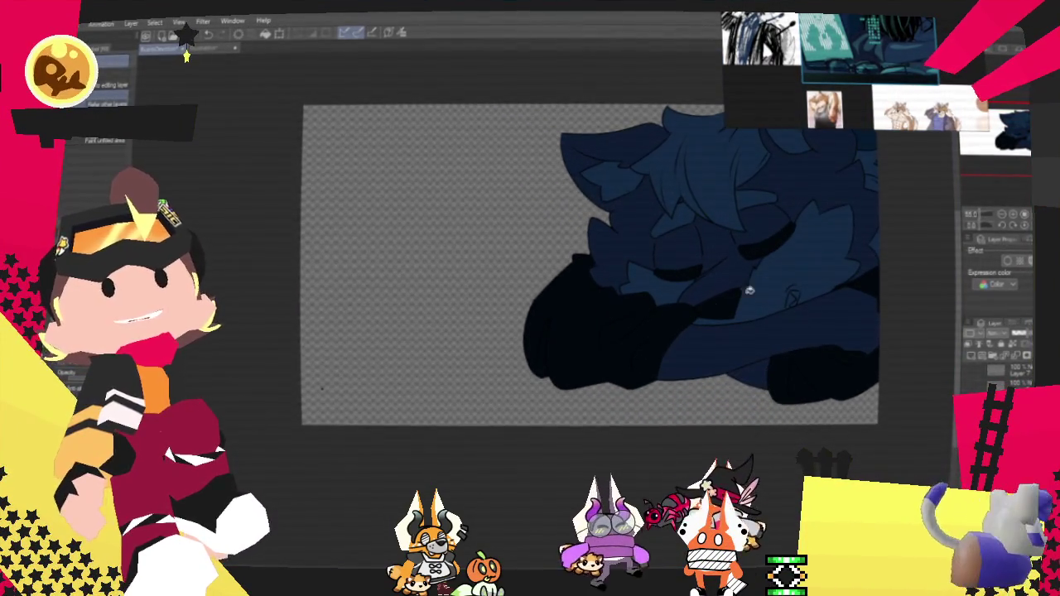
pyautogui.scroll(-1, 767, 282)
pyautogui.scroll(1, 767, 282)
pyautogui.scroll(-1, 767, 282)
pyautogui.scroll(1, 762, 332)
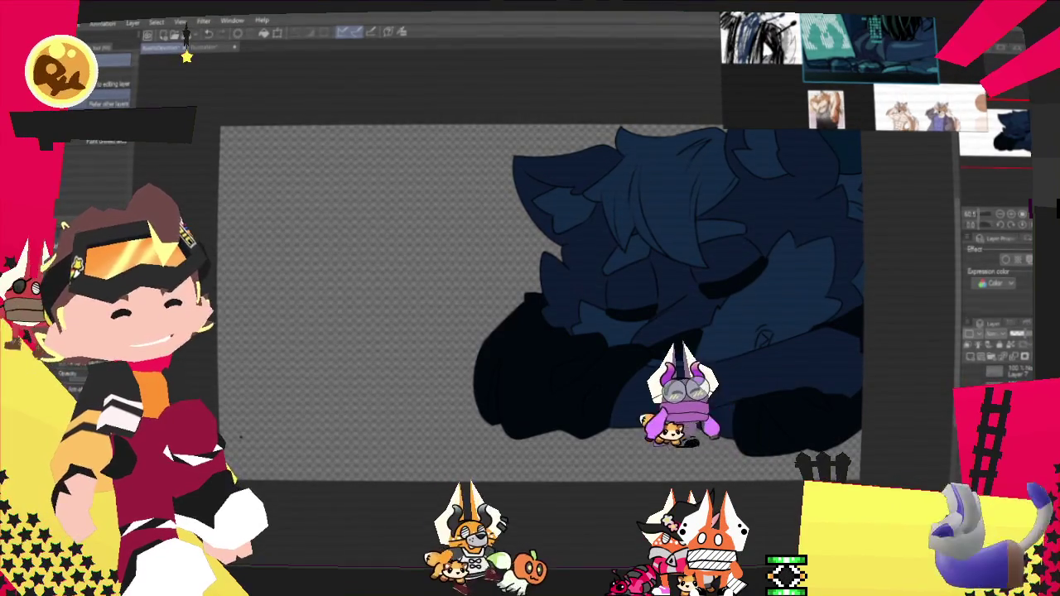
pyautogui.scroll(2, 263, 439)
pyautogui.scroll(2, 296, 396)
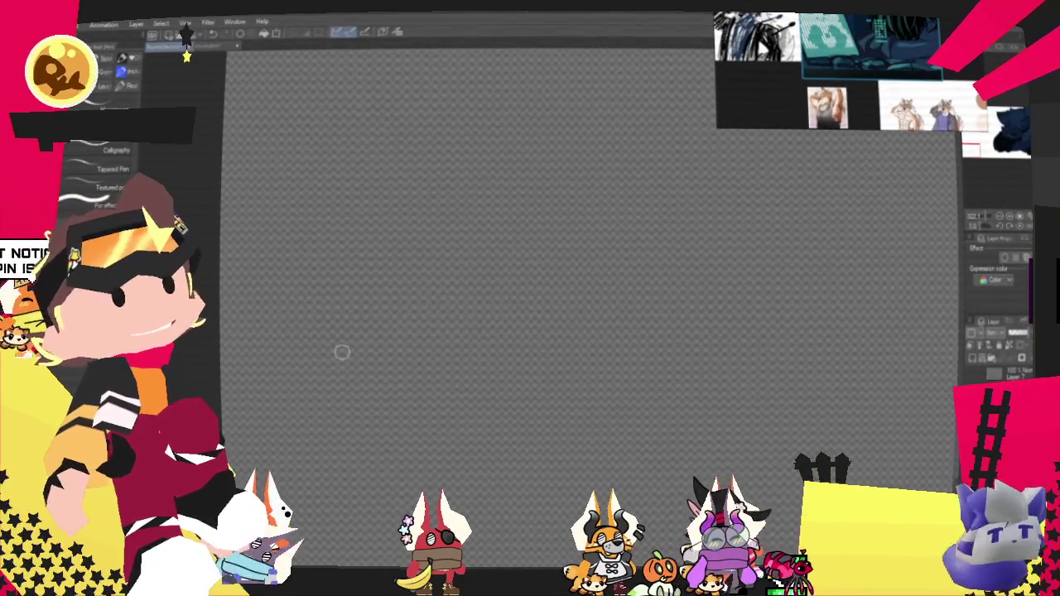
pyautogui.scroll(-2, 574, 350)
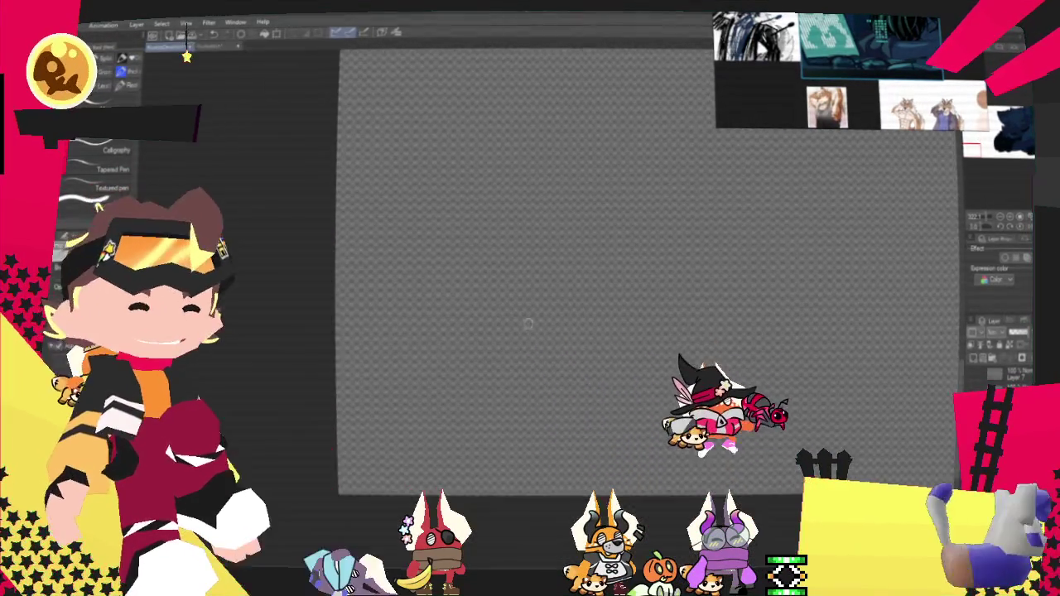
pyautogui.scroll(-2, 549, 308)
pyautogui.scroll(-2, 549, 307)
pyautogui.scroll(2, 580, 331)
pyautogui.scroll(2, 580, 331)
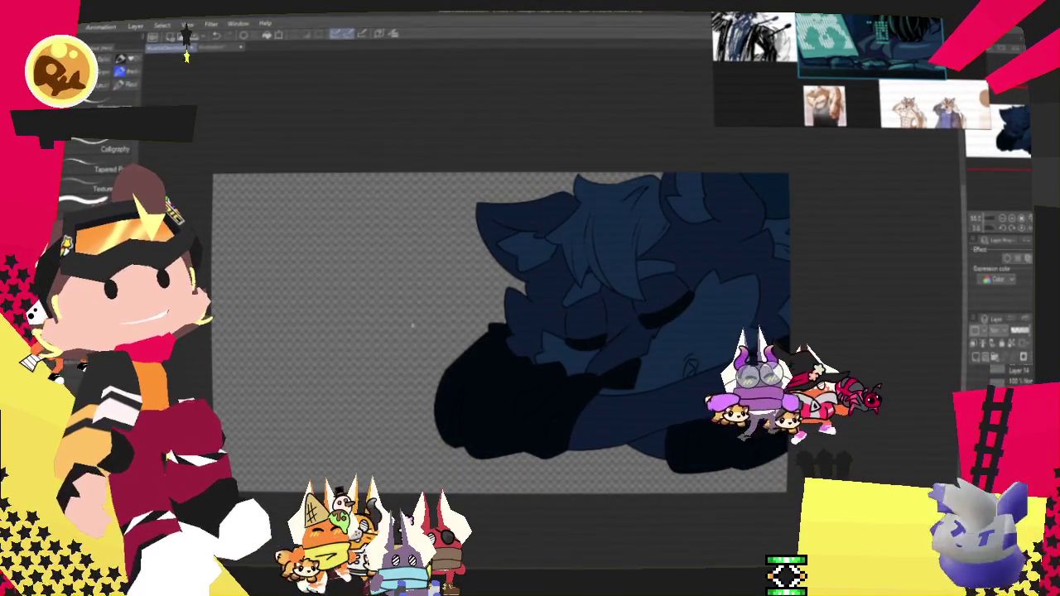
pyautogui.scroll(2, 580, 331)
pyautogui.click(770, 187)
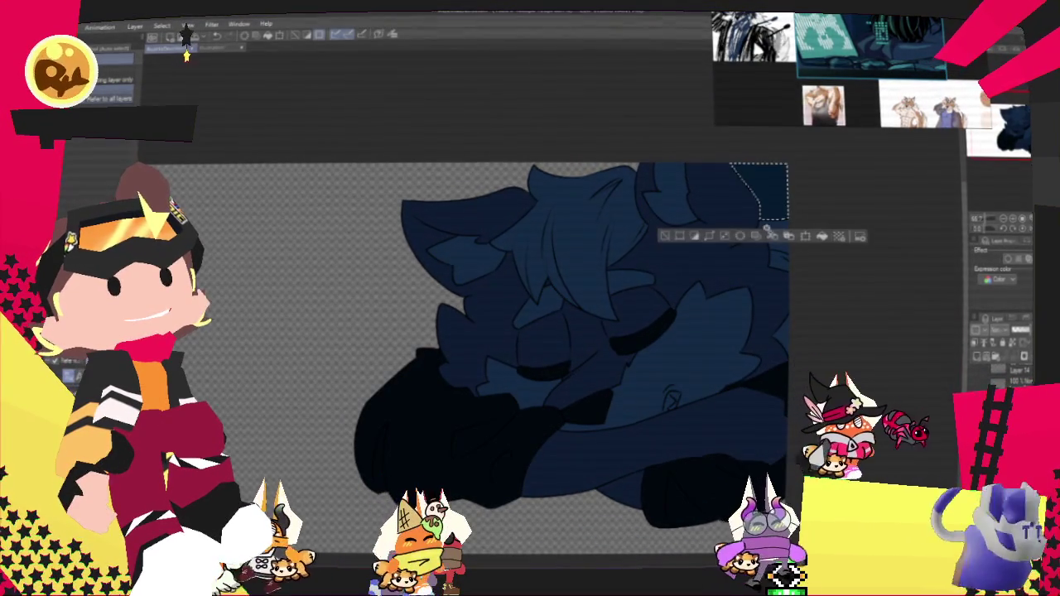
# Step: Turn the line art layer off, leaving the character as flat dark-blue shapes
pyautogui.scroll(-3, 684, 236)
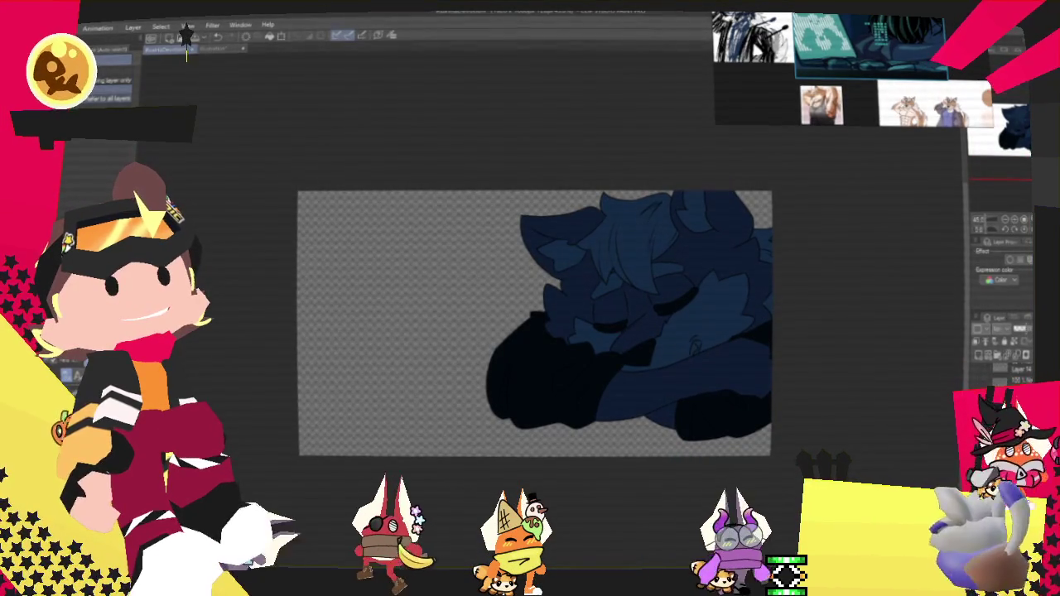
pyautogui.click(185, 36)
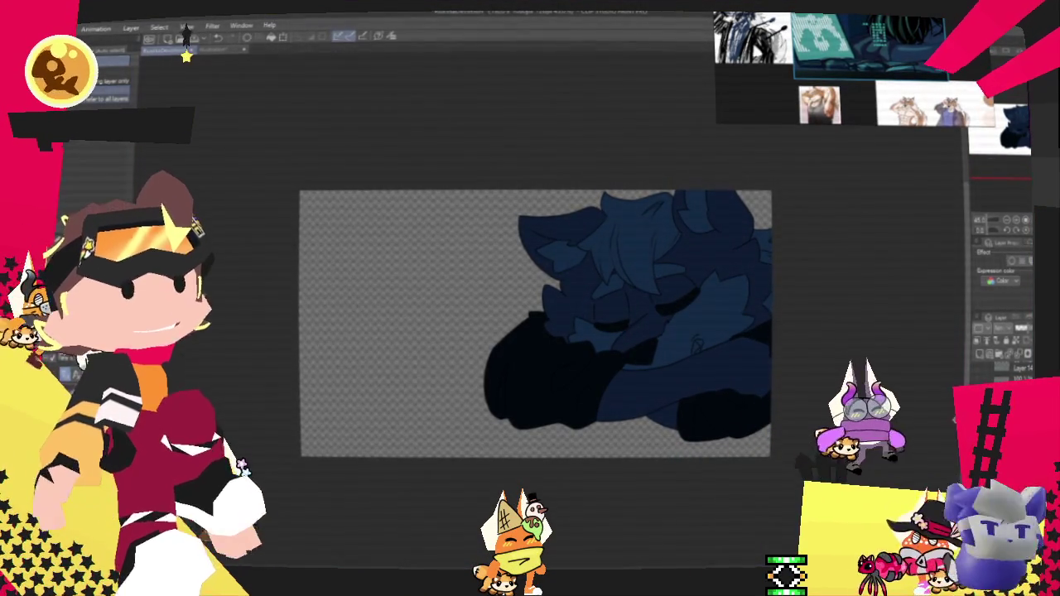
pyautogui.click(185, 35)
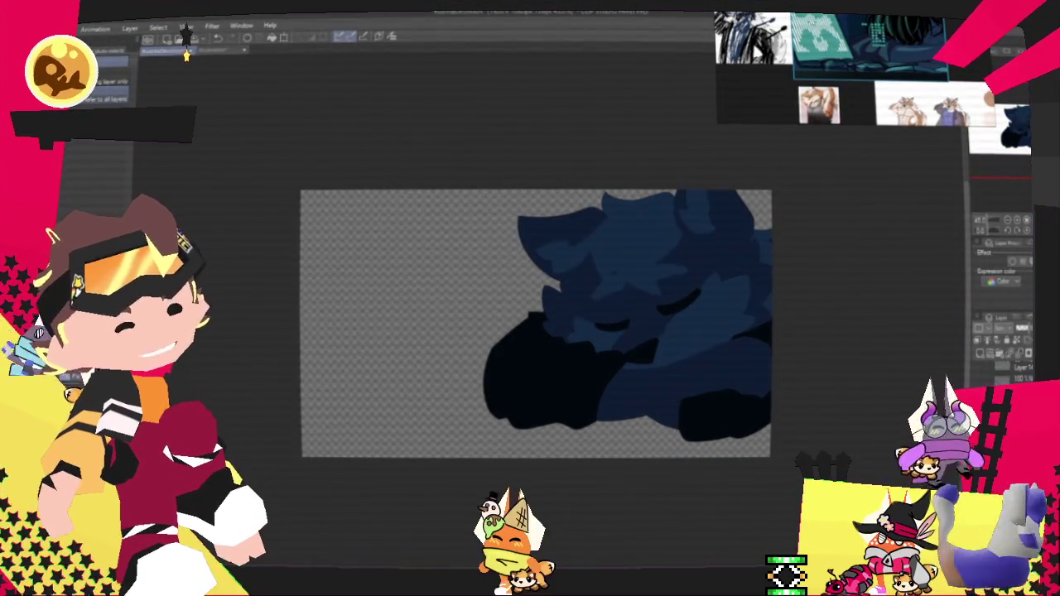
# Step: Zoom in on the drawing and start a single-layer export in .png format
pyautogui.hotkey('ctrl', '+')
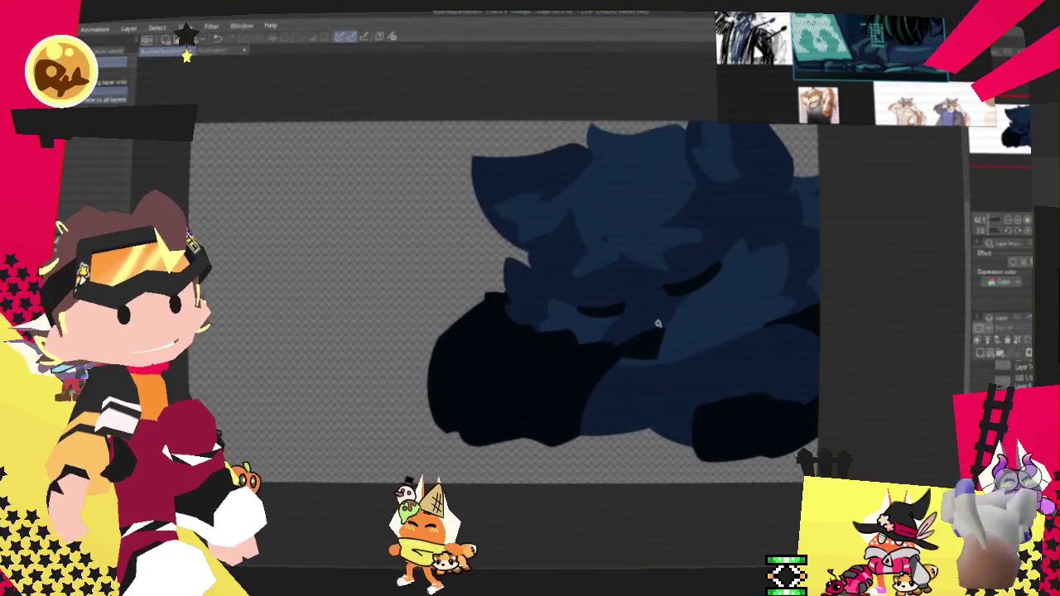
pyautogui.hotkey('ctrl', '+')
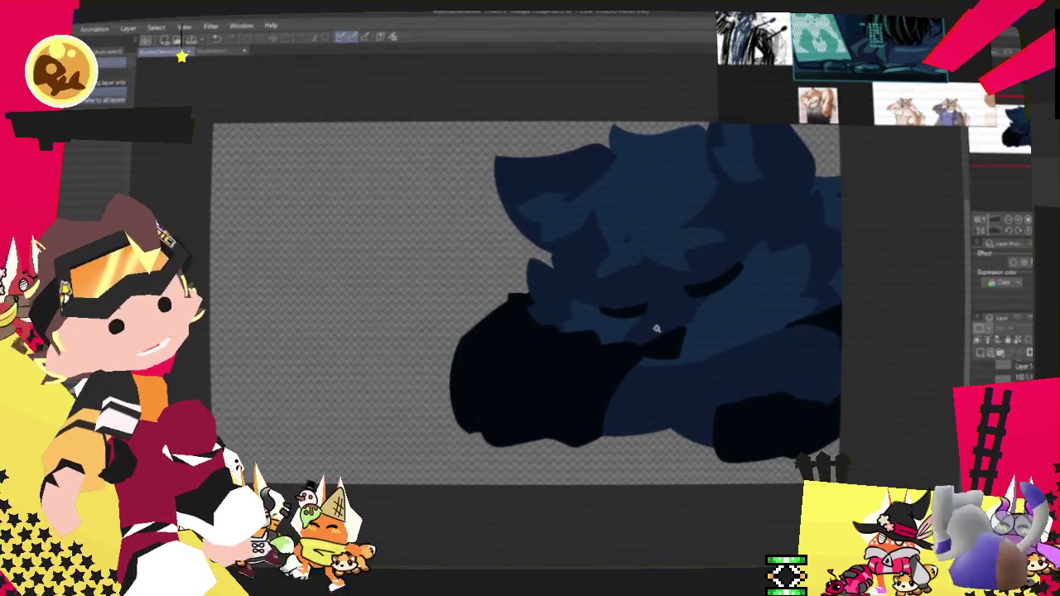
pyautogui.scroll(-1, 656, 329)
pyautogui.scroll(1, 602, 273)
pyautogui.scroll(-1, 579, 304)
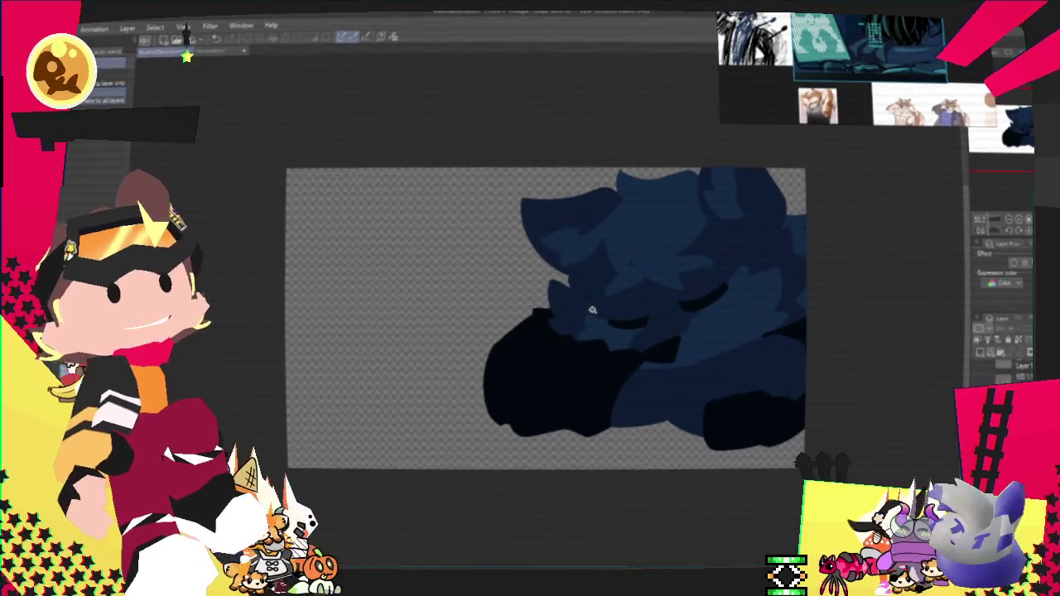
pyautogui.click(16, 27)
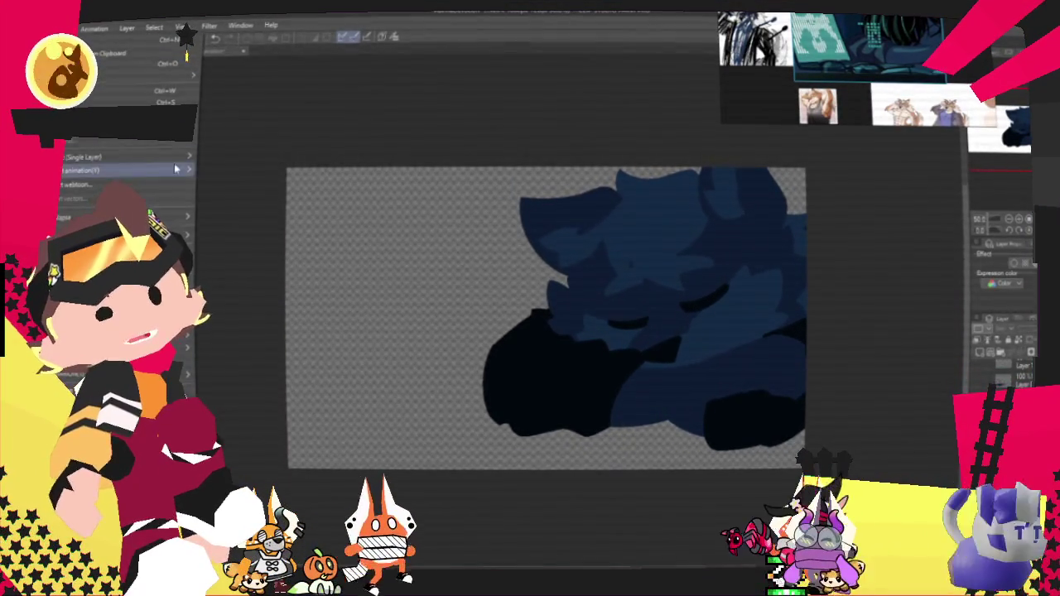
pyautogui.click(249, 192)
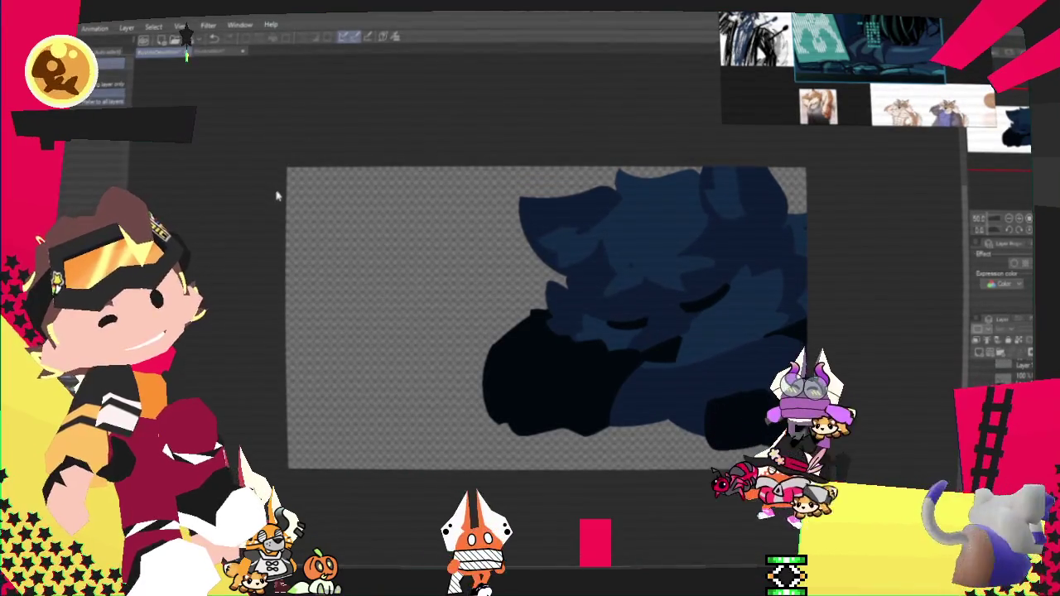
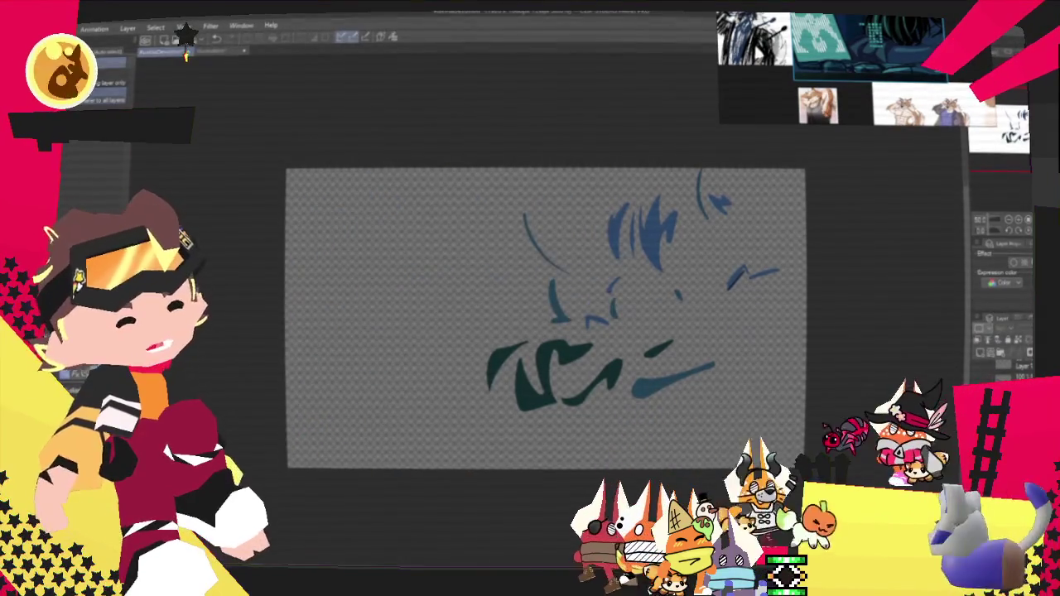
# Step: Hide the finished stroke layer and export the remaining visible strokes as a PNG
pyautogui.press('Delete')
pyautogui.hotkey('alt', 'f')
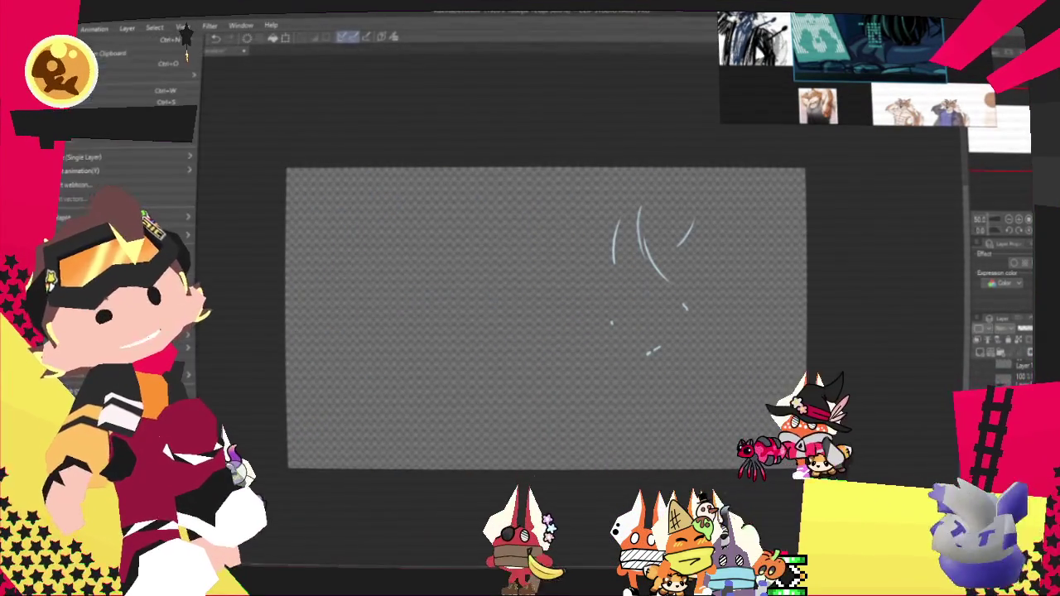
pyautogui.moveTo(124, 157)
pyautogui.click(265, 185)
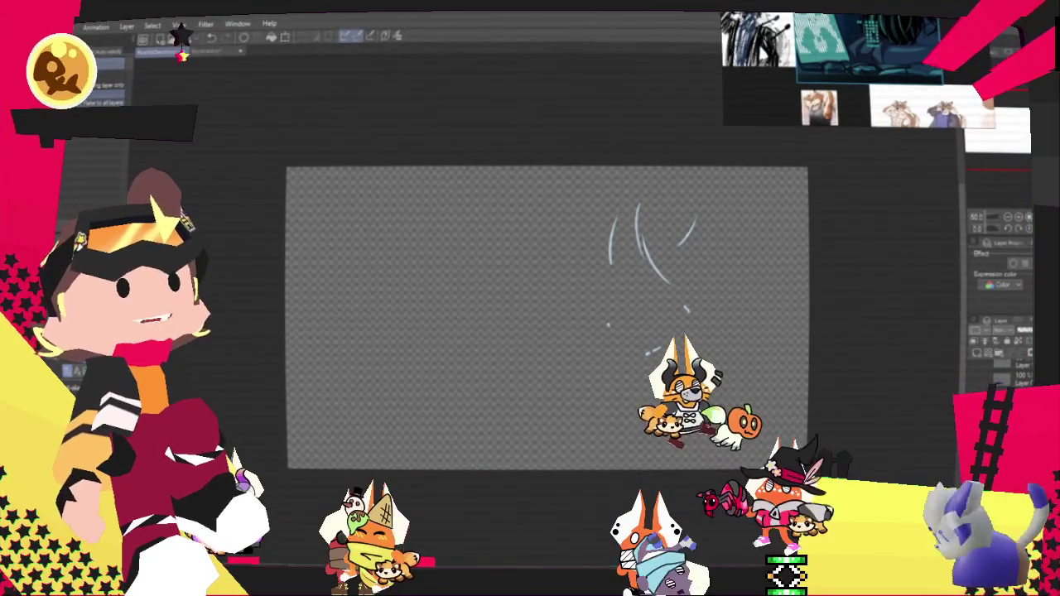
pyautogui.press('Return')
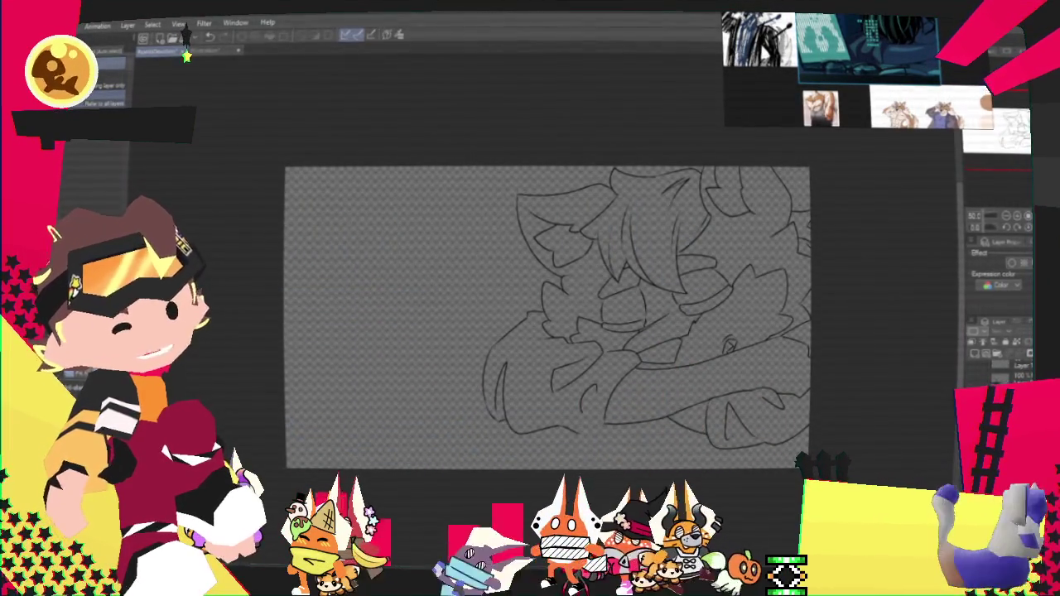
# Step: Export the cat-eared character lineart as a single-layer PNG
pyautogui.click(64, 23)
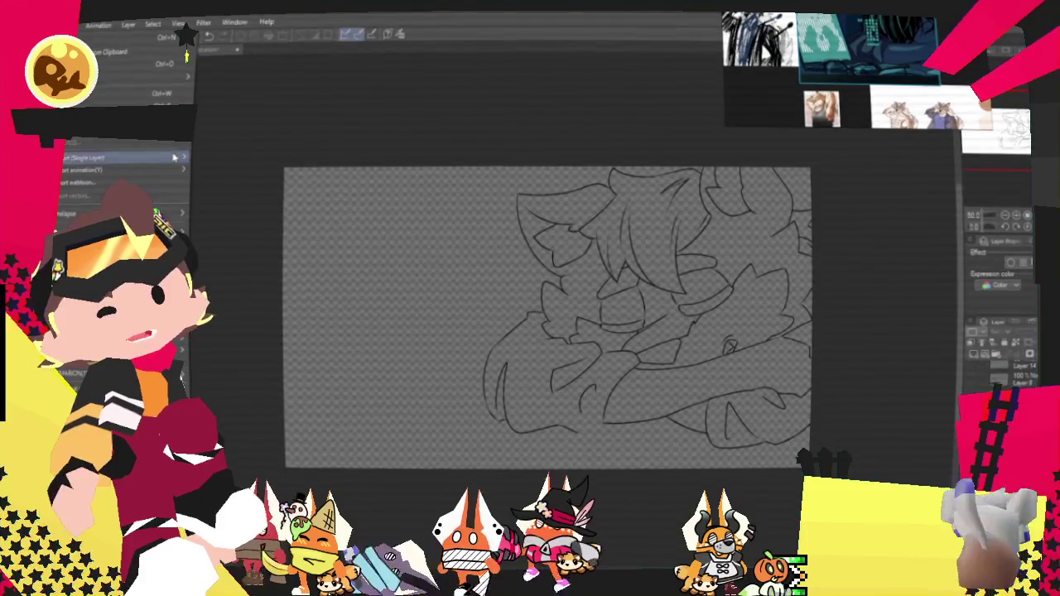
pyautogui.click(248, 177)
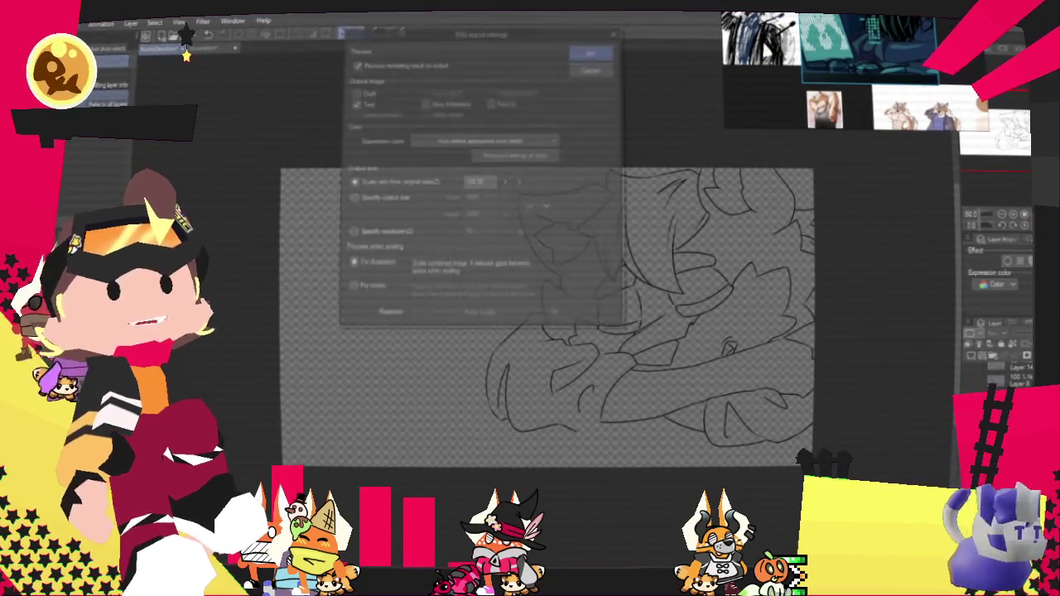
pyautogui.press('Return')
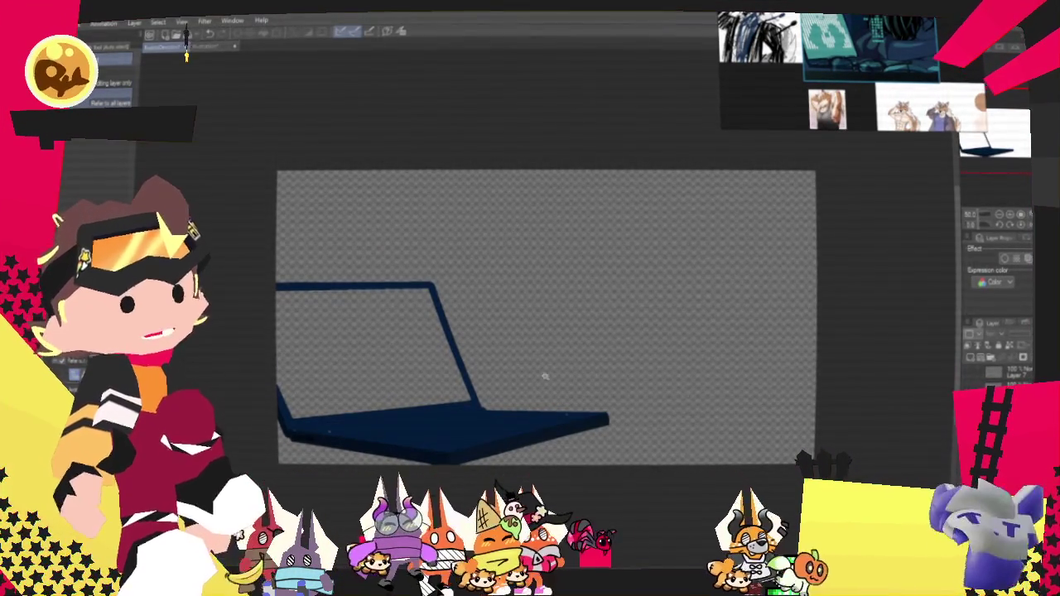
# Step: Export the blue laptop layer as a single-layer PNG
pyautogui.click(335, 431)
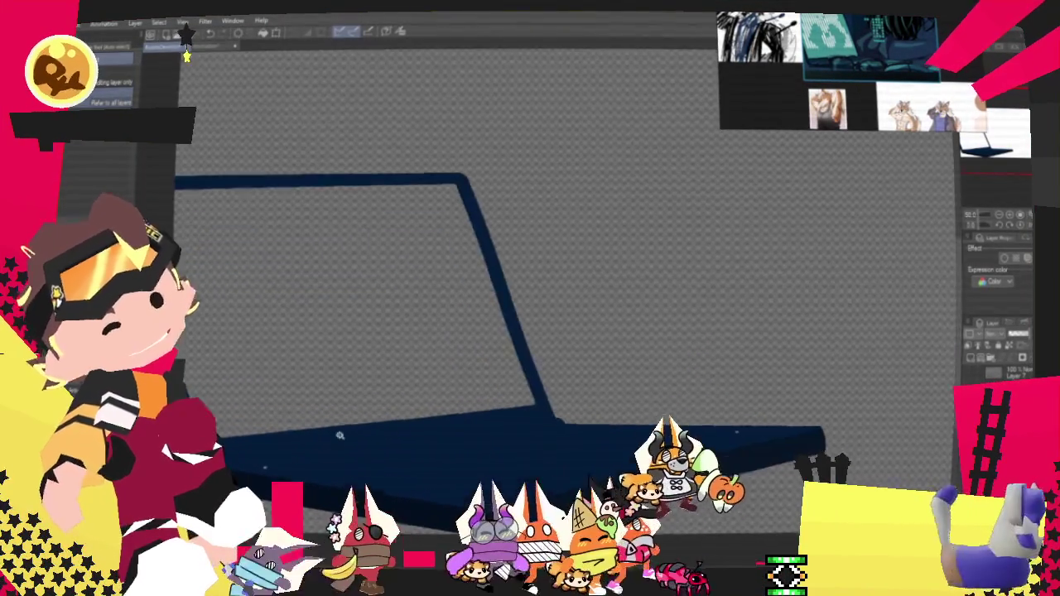
pyautogui.press('p')
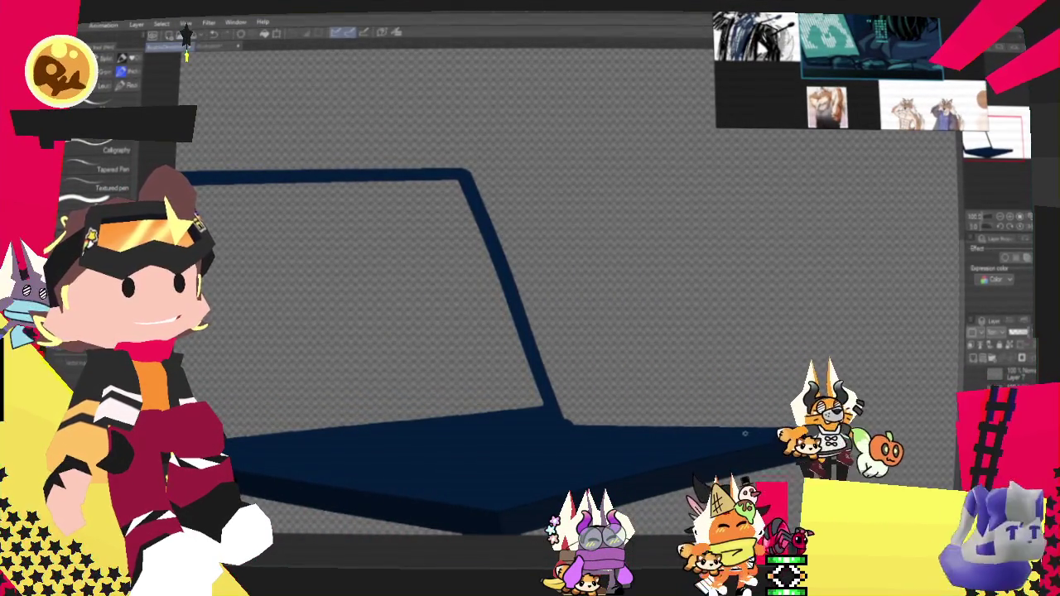
pyautogui.hotkey('ctrl', '-')
pyautogui.hotkey('ctrl', '-')
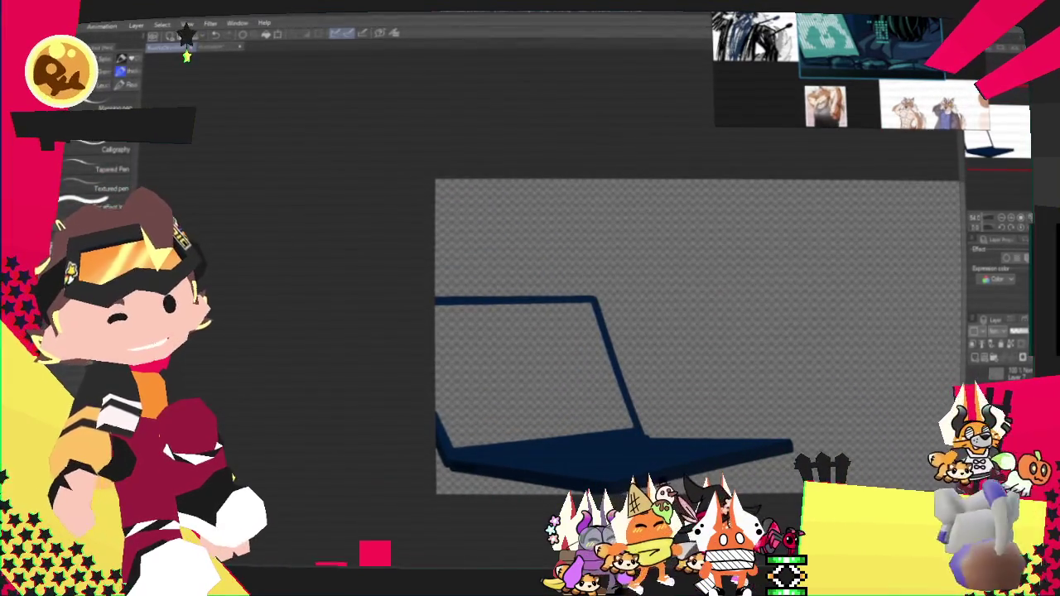
pyautogui.click(187, 27)
pyautogui.click(245, 183)
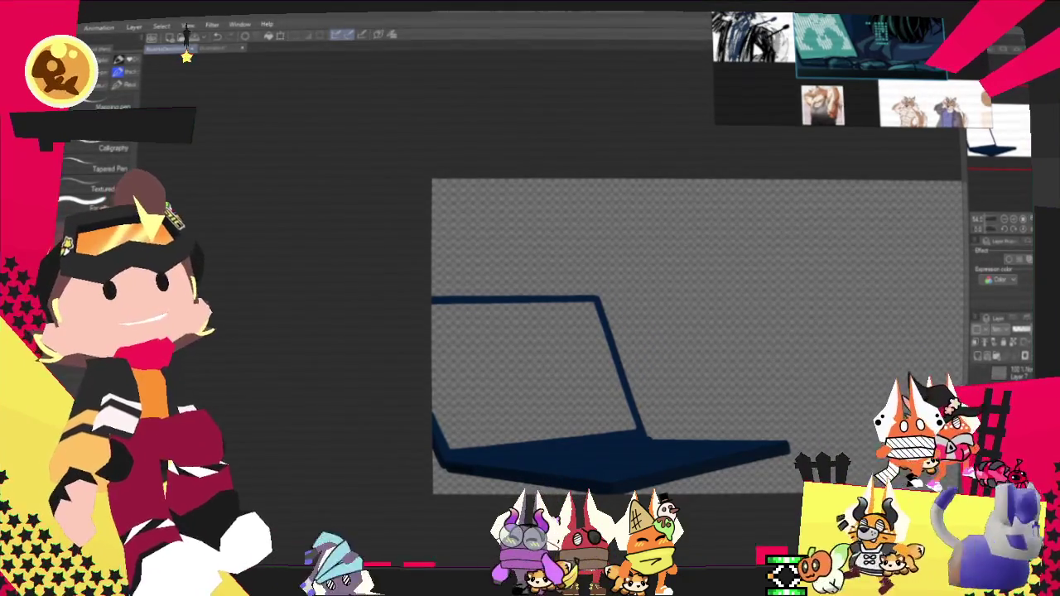
pyautogui.hotkey('ctrl', 'k')
pyautogui.press('Escape')
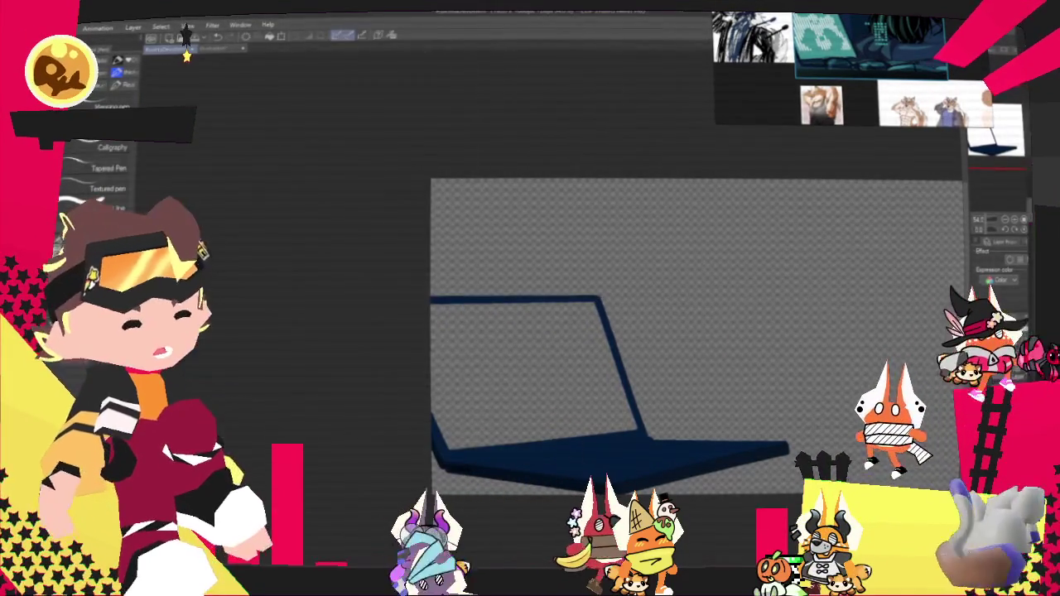
# Step: Hide the laptop, then export its teal shadow and the laptop lineart as PNGs
pyautogui.press('Delete')
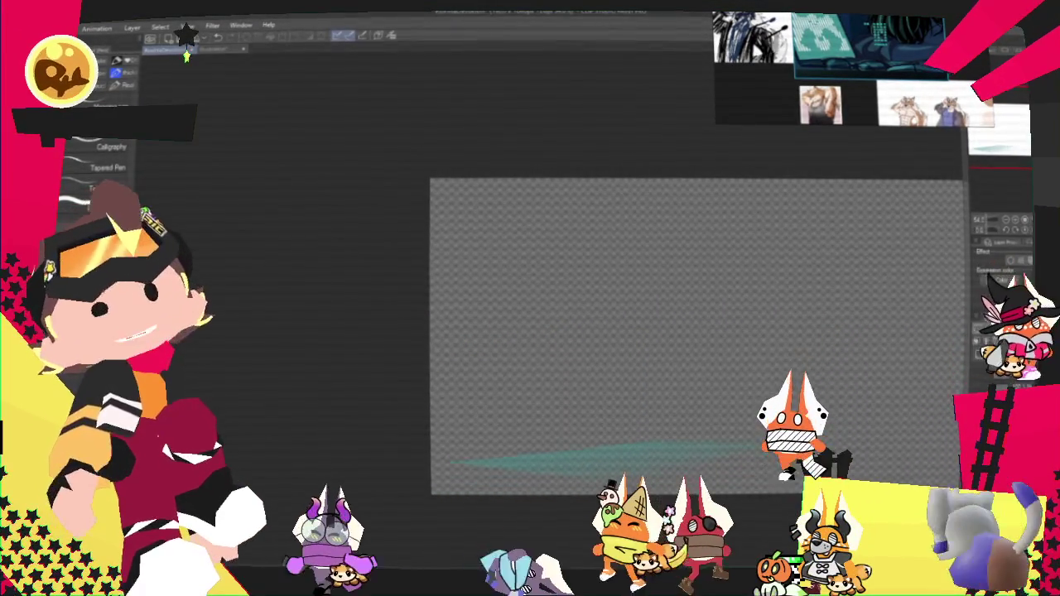
pyautogui.click(37, 27)
pyautogui.moveTo(125, 159)
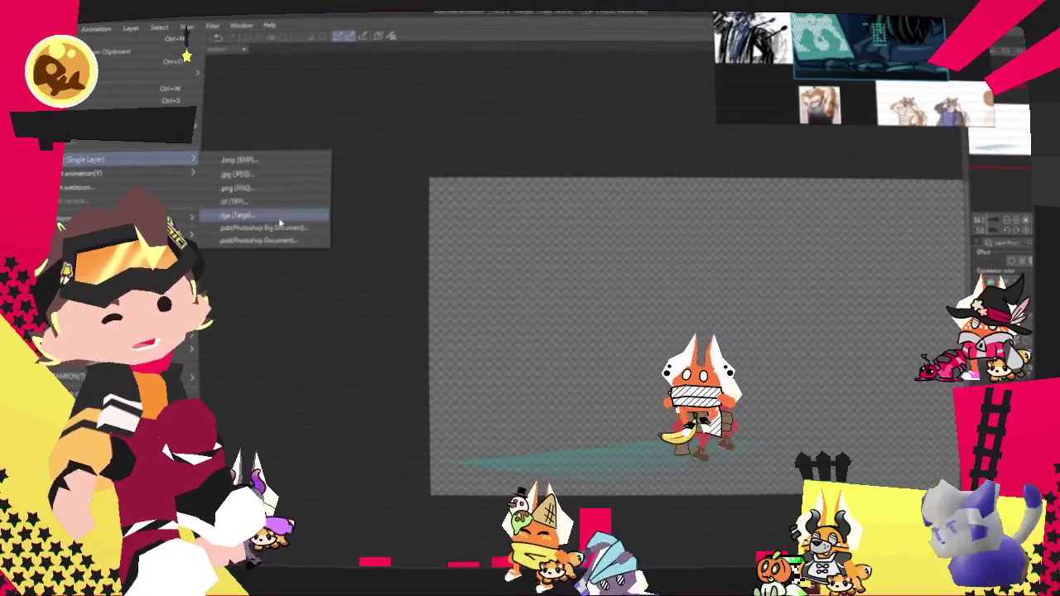
pyautogui.click(257, 189)
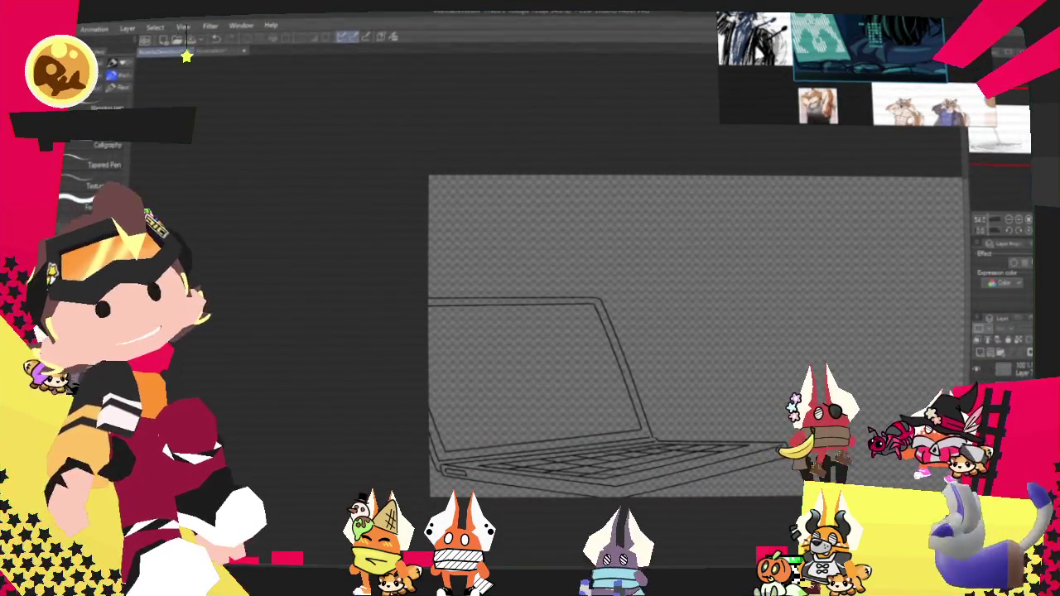
pyautogui.click(273, 182)
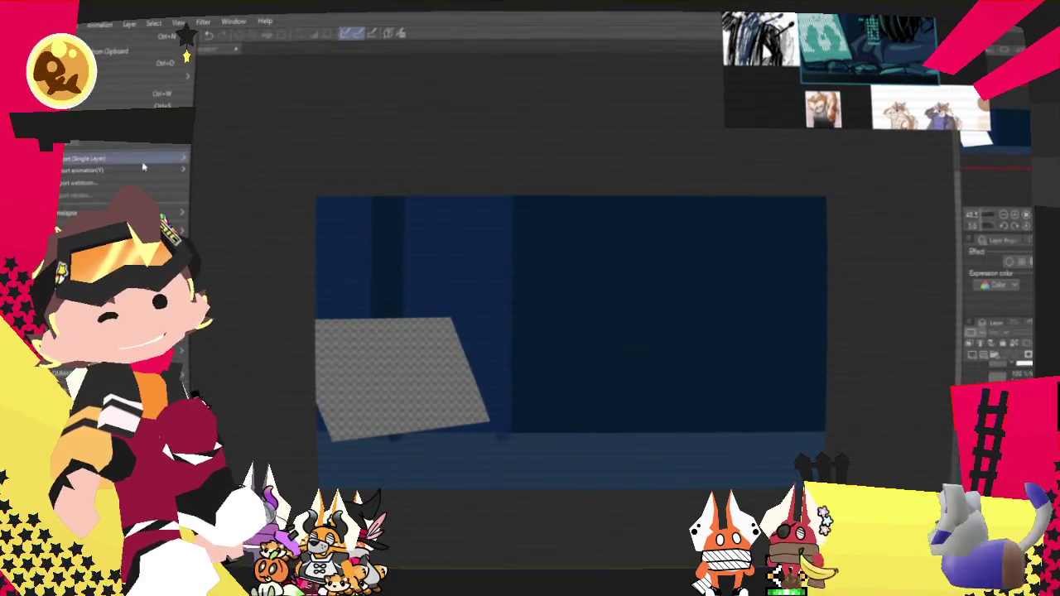
# Step: Export the dark blue background as a PNG, then hide it to leave a transparent canvas
pyautogui.moveTo(125, 158)
pyautogui.click(261, 190)
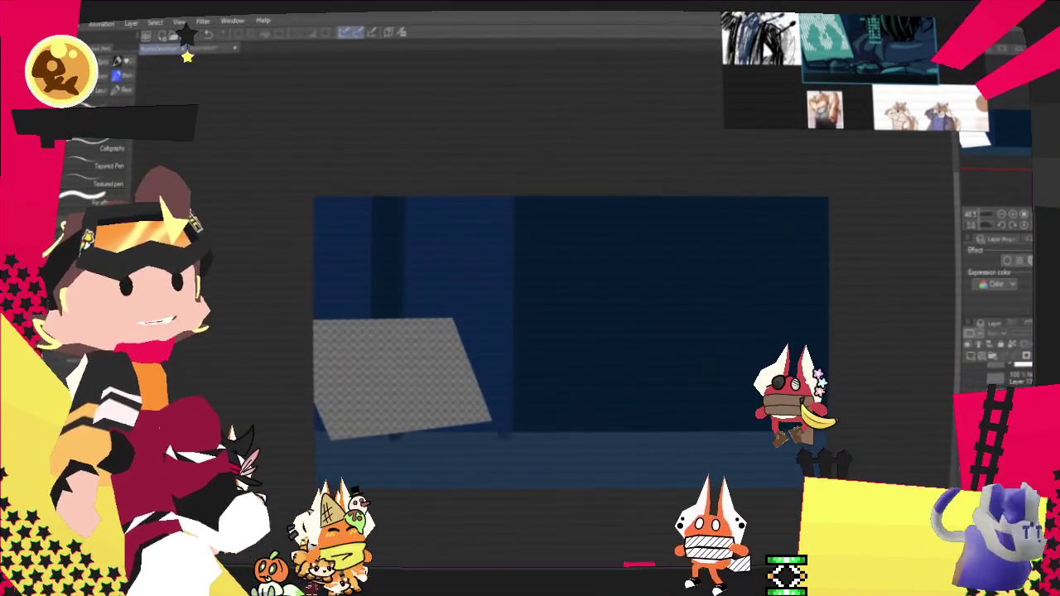
pyautogui.press('Return')
pyautogui.press('Return')
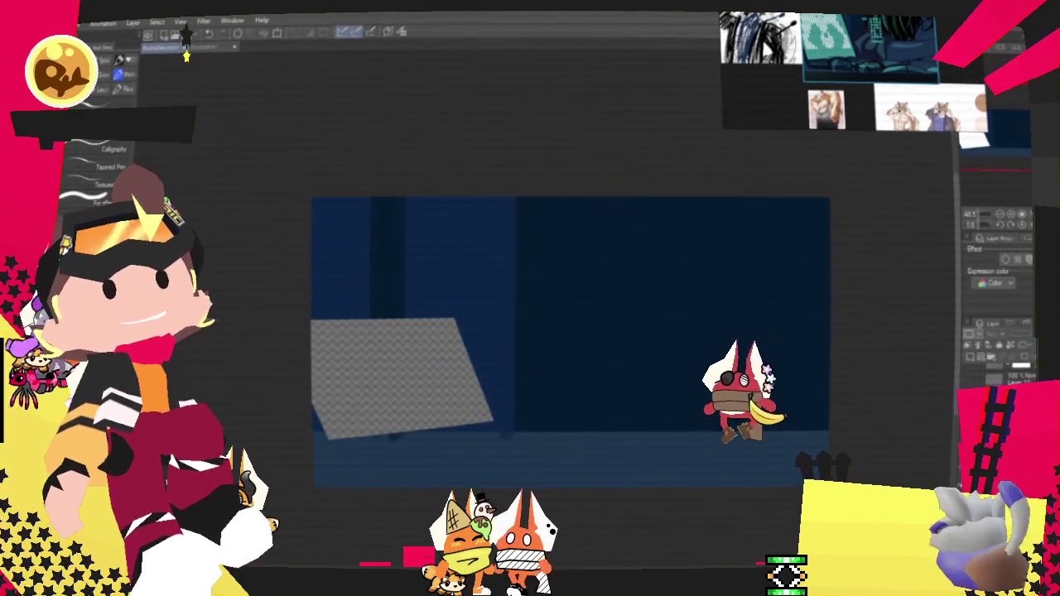
pyautogui.press('Delete')
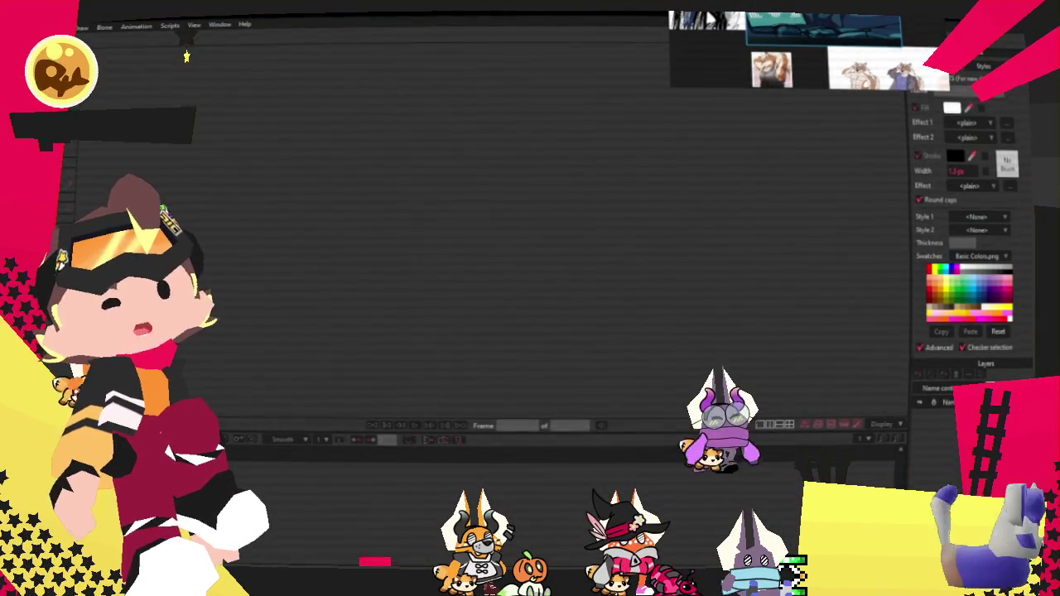
# Step: Create a new Moho project and apply a dimensions preset in Project Settings
pyautogui.hotkey('alt', 'f')
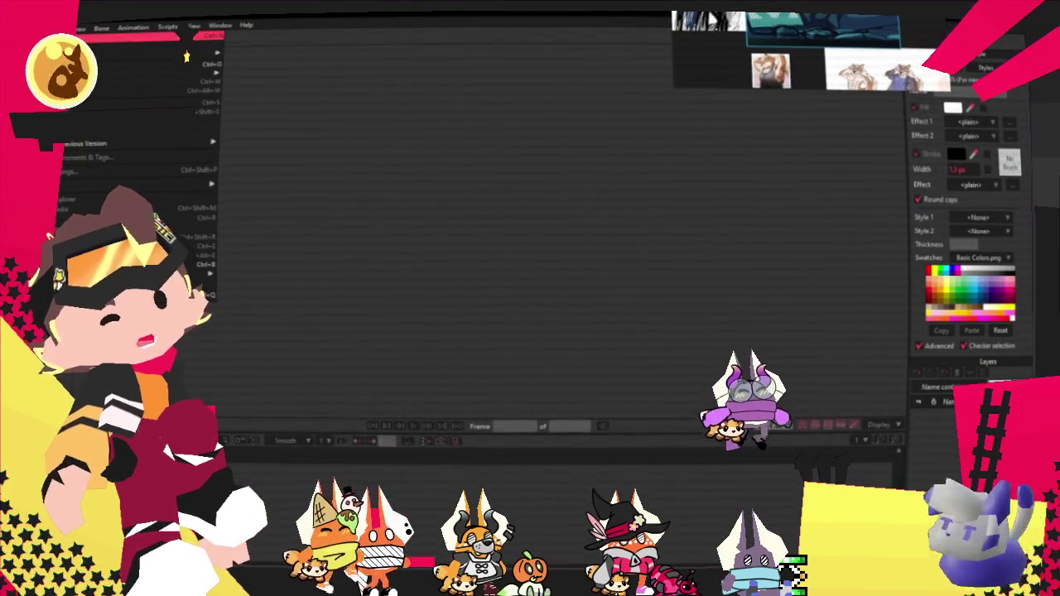
pyautogui.click(186, 56)
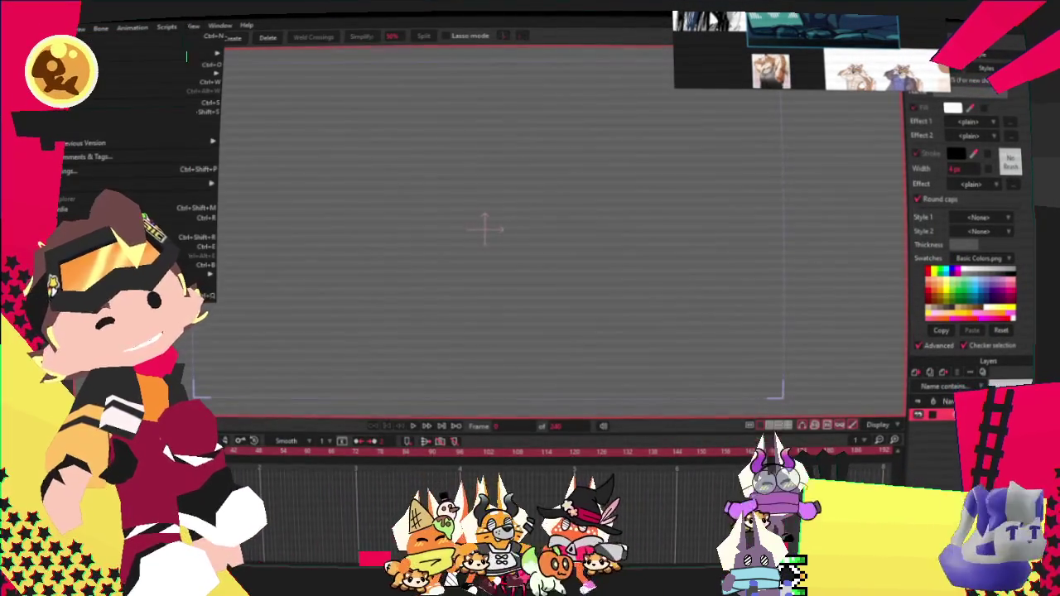
pyautogui.hotkey('ctrl', 'shift', 'p')
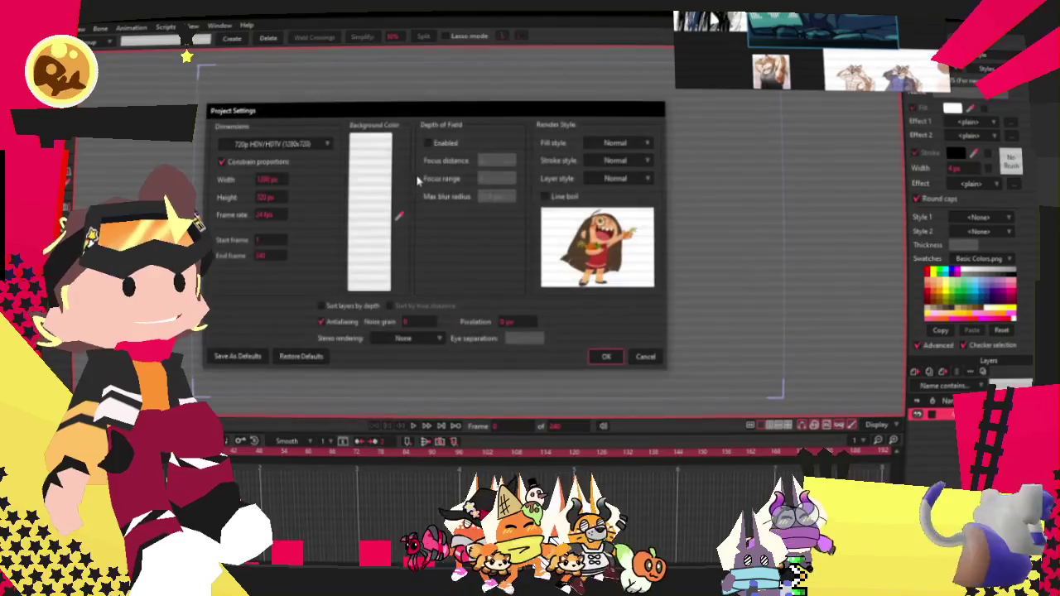
pyautogui.click(294, 144)
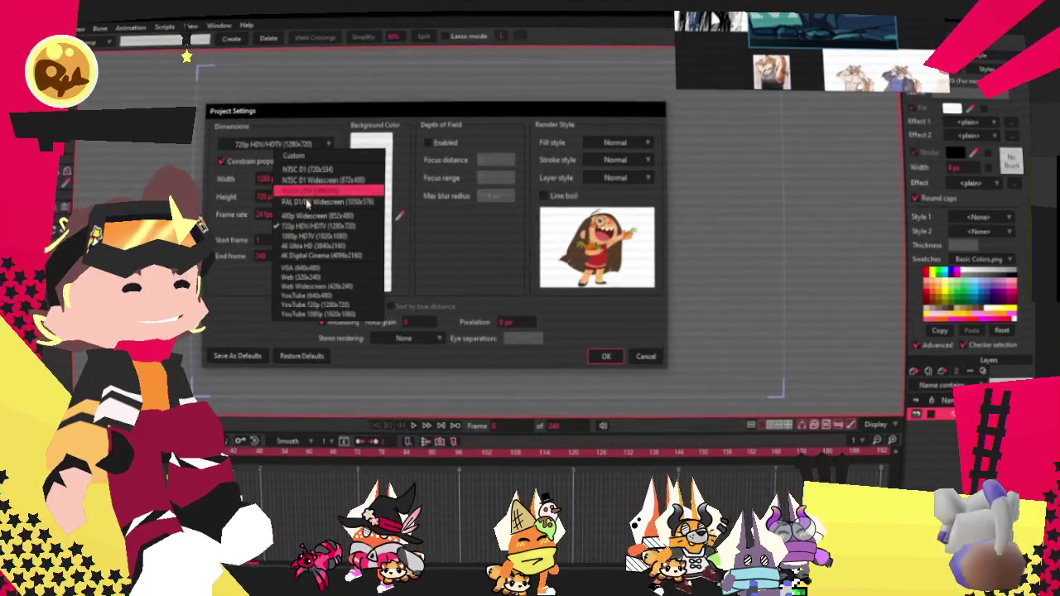
pyautogui.click(314, 236)
pyautogui.click(605, 356)
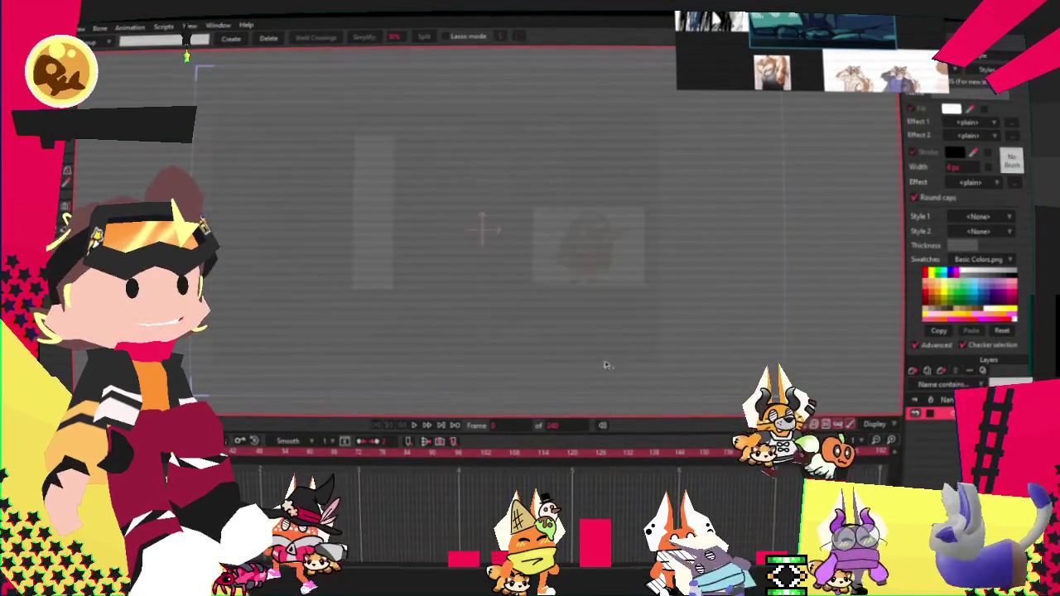
pyautogui.click(80, 28)
# Step: Import all the character and laptop PNGs from _Commish > 2025 > Ruxina
pyautogui.moveTo(210, 180)
pyautogui.click(259, 184)
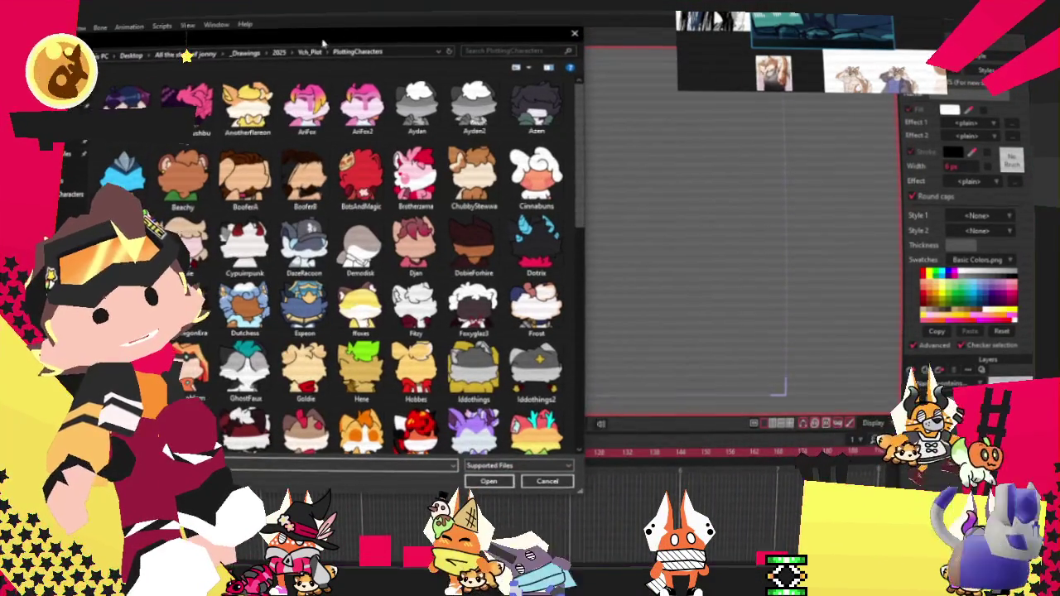
pyautogui.click(187, 53)
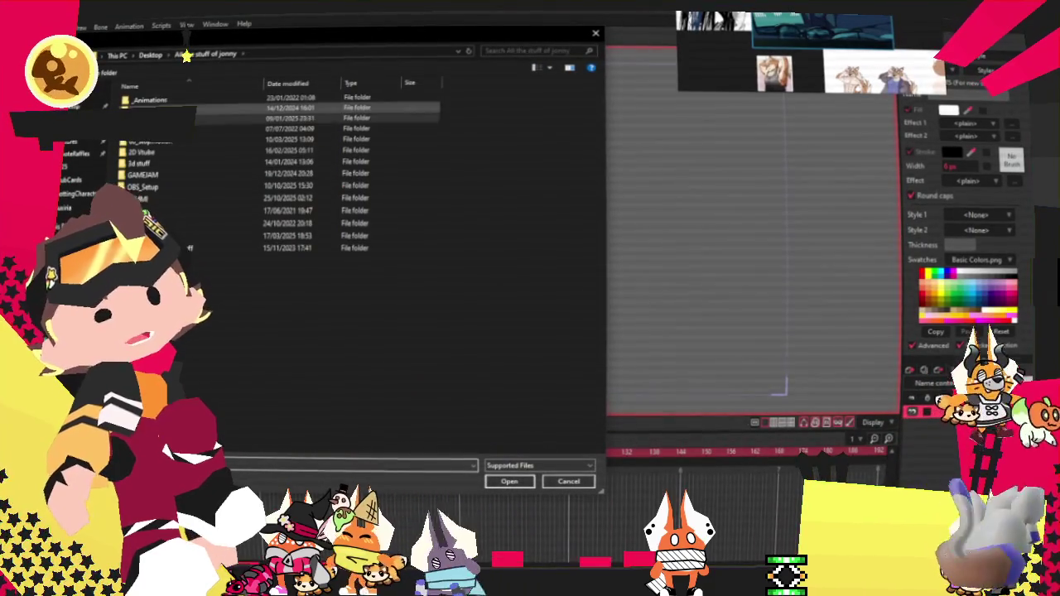
pyautogui.doubleClick(149, 109)
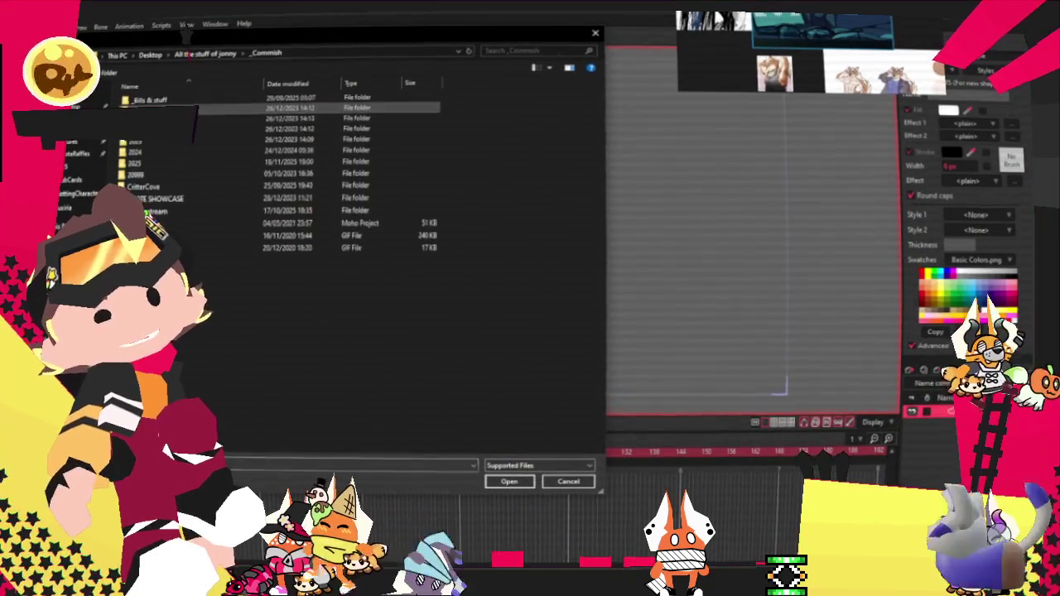
pyautogui.doubleClick(157, 175)
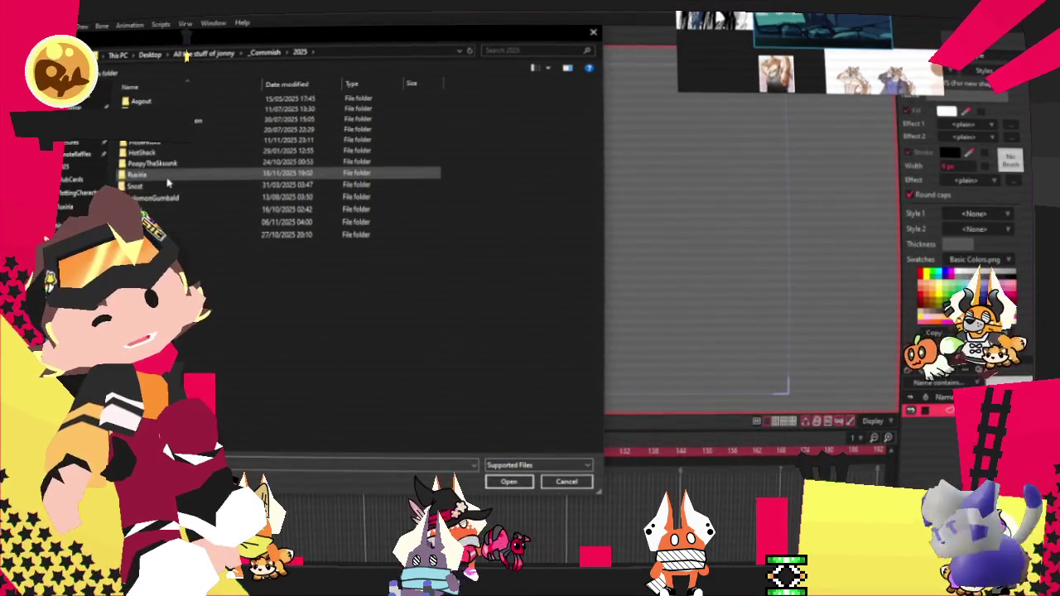
pyautogui.doubleClick(167, 177)
pyautogui.keyDown('shift'); pyautogui.click(575, 124); pyautogui.keyUp('shift')
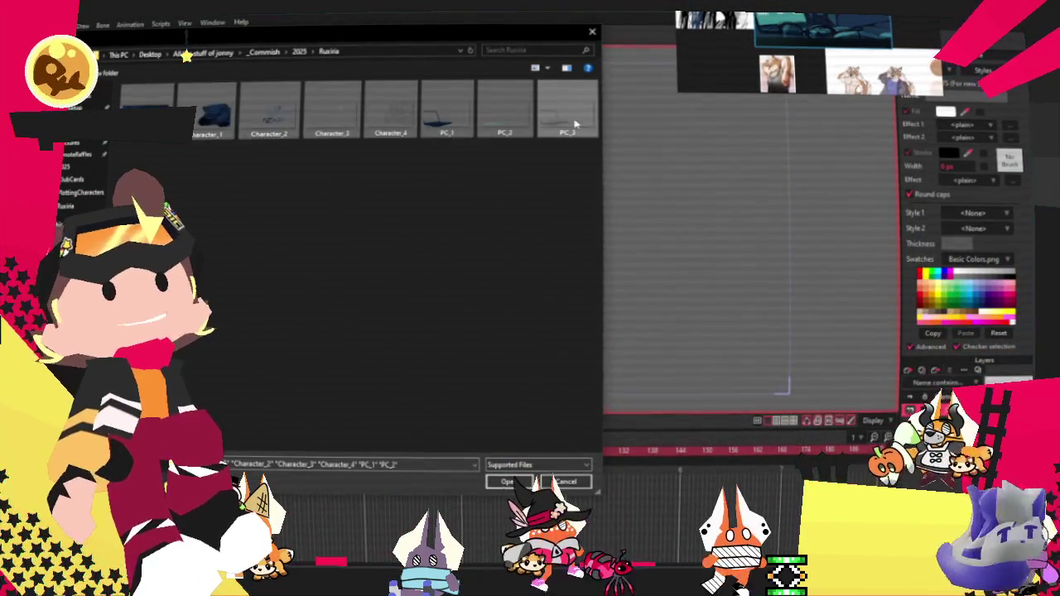
pyautogui.click(509, 481)
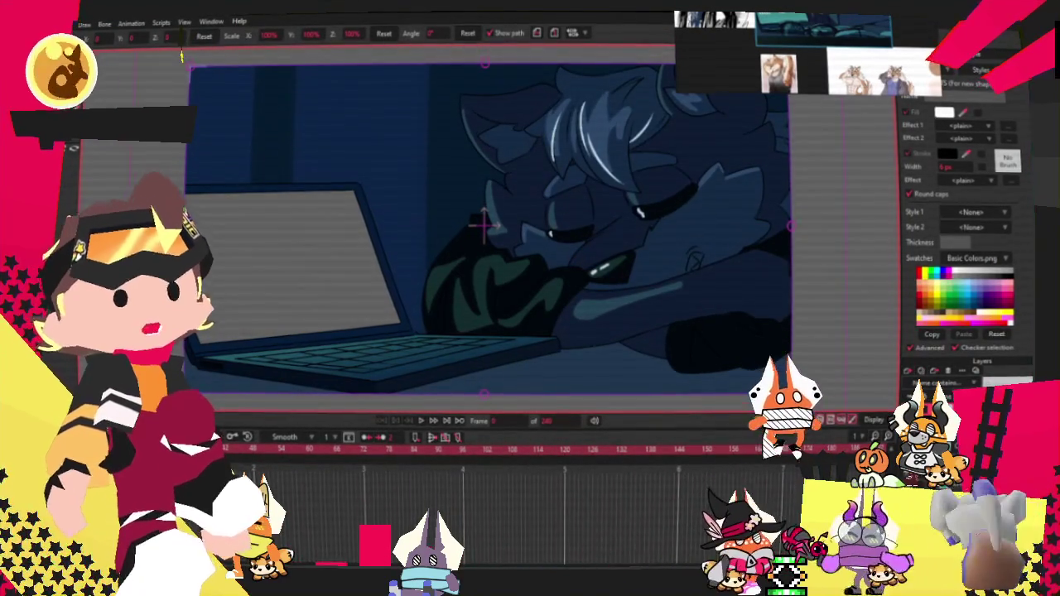
# Step: Draw a rectangle shape covering the laptop screen
pyautogui.hotkey('ctrl', 'a')
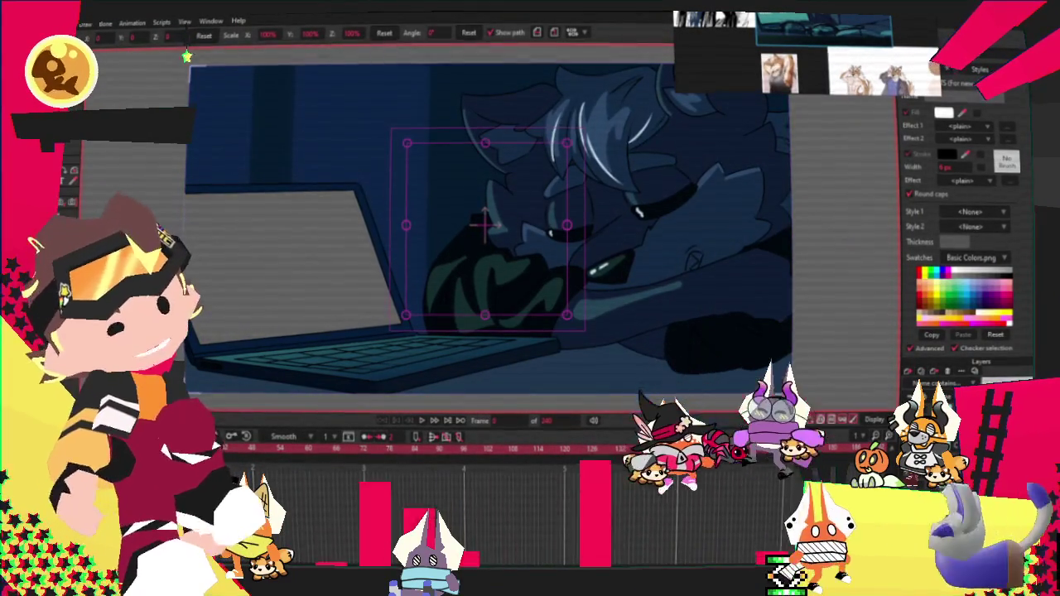
pyautogui.press('r')
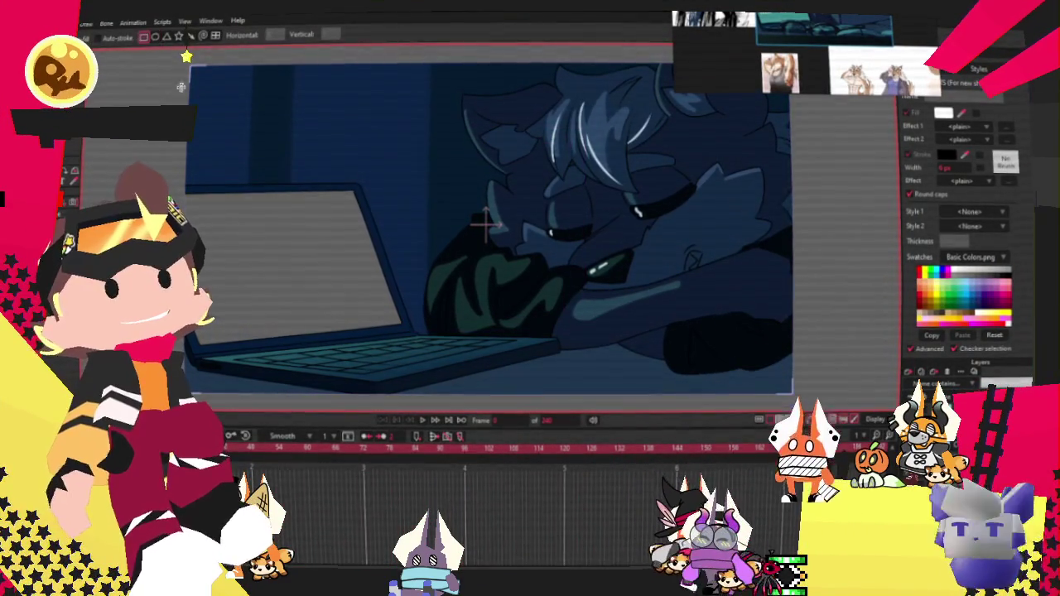
pyautogui.moveTo(161, 174); pyautogui.dragTo(424, 352)
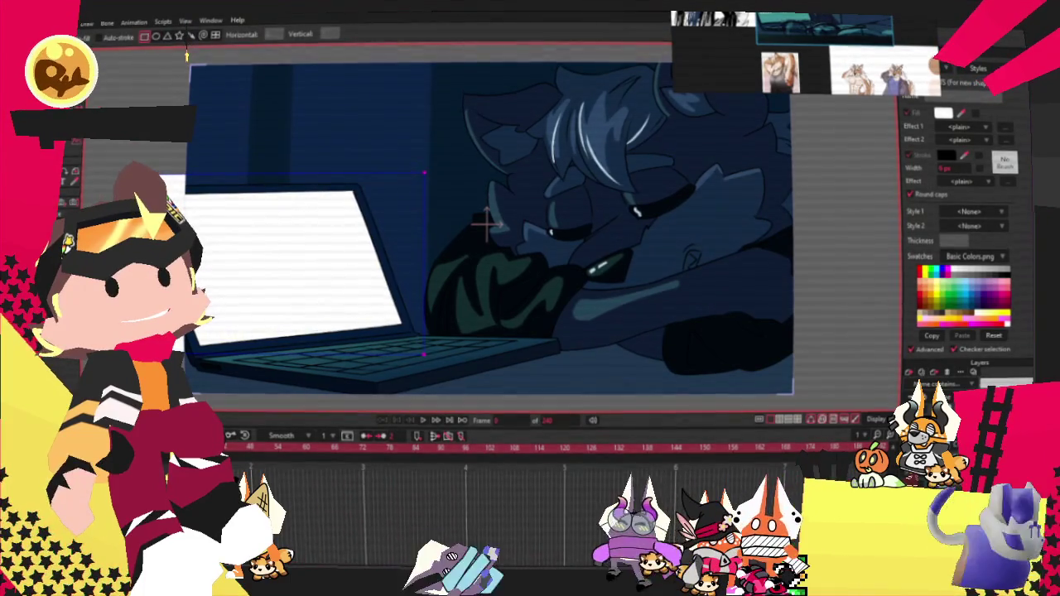
pyautogui.press('g')
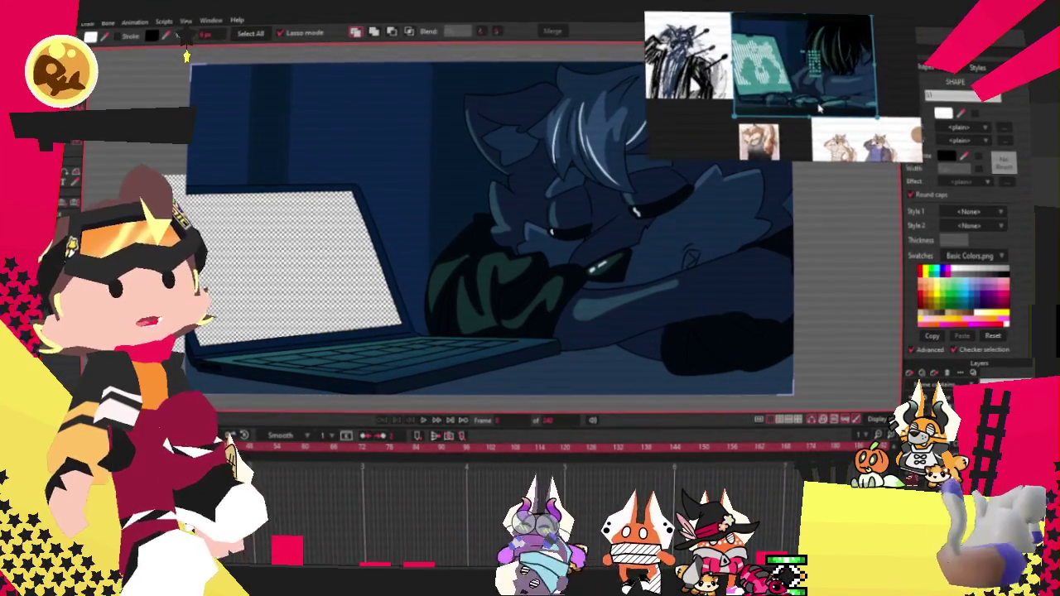